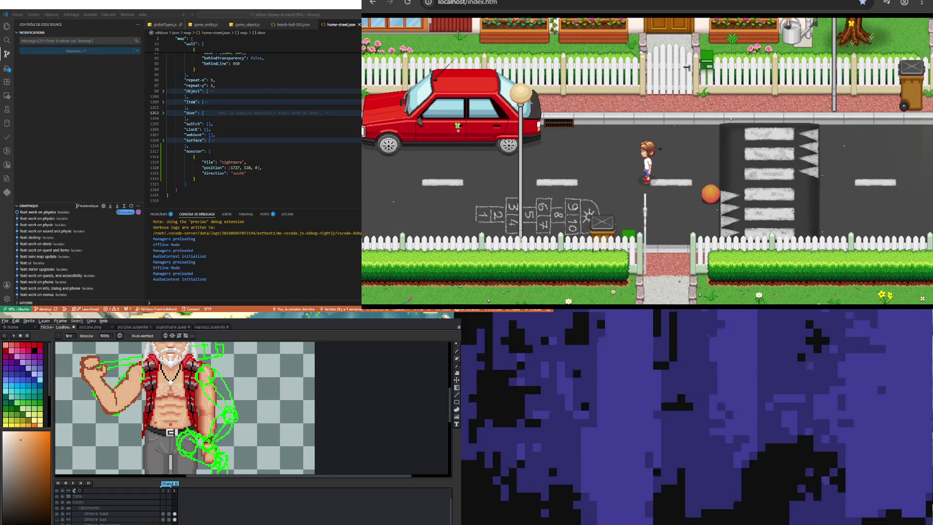
scroll(184, 408, "down", 2)
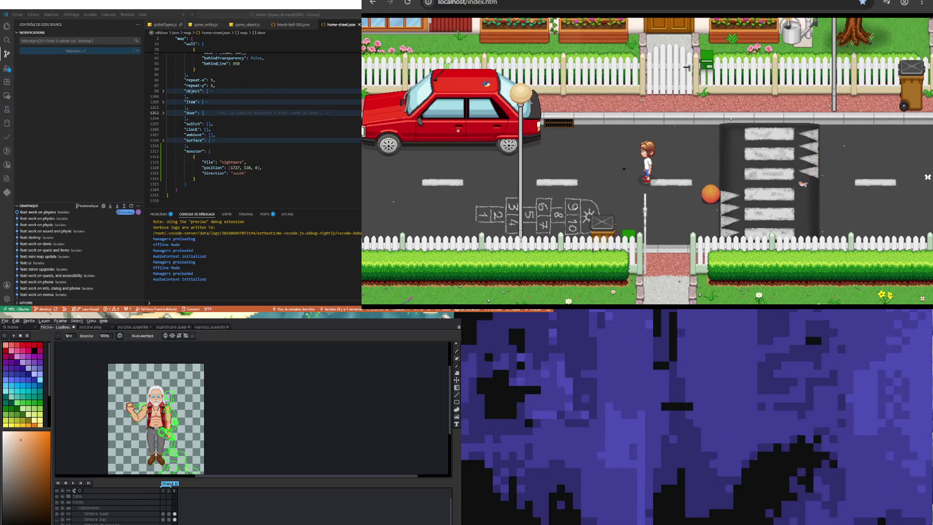
scroll(154, 412, "down", 1)
scroll(154, 411, "up", 1)
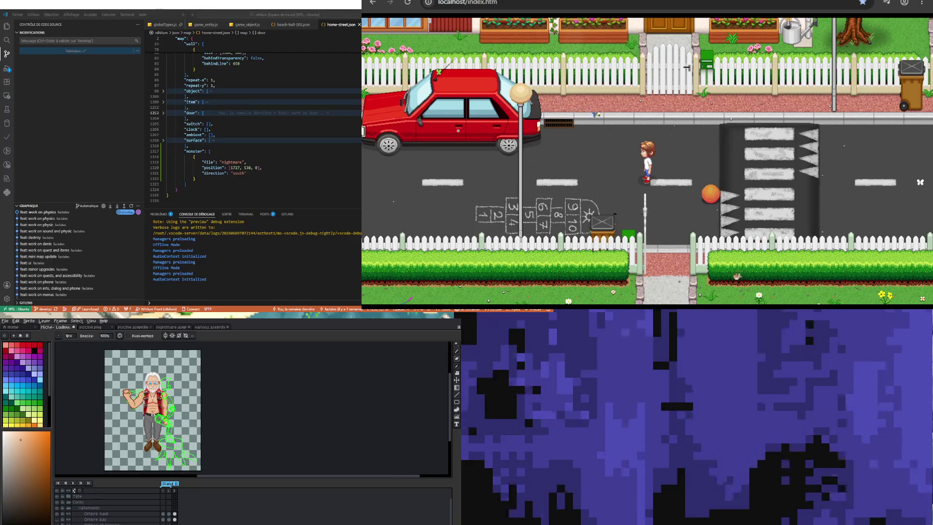
scroll(164, 433, "up", 2)
scroll(164, 434, "down", 2)
scroll(164, 433, "up", 2)
scroll(182, 422, "down", 1)
scroll(183, 422, "up", 1)
scroll(182, 422, "up", 1)
scroll(237, 453, "down", 1)
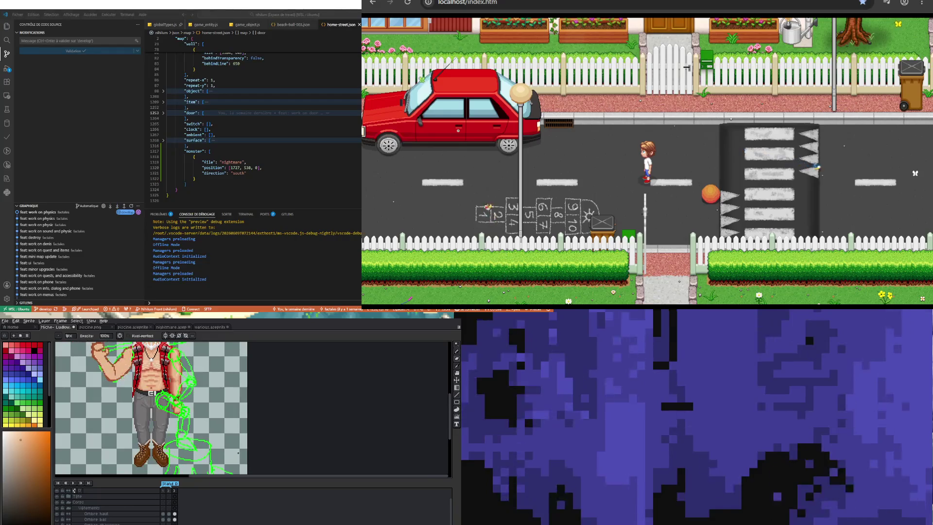
scroll(239, 452, "up", 1)
scroll(239, 453, "down", 1)
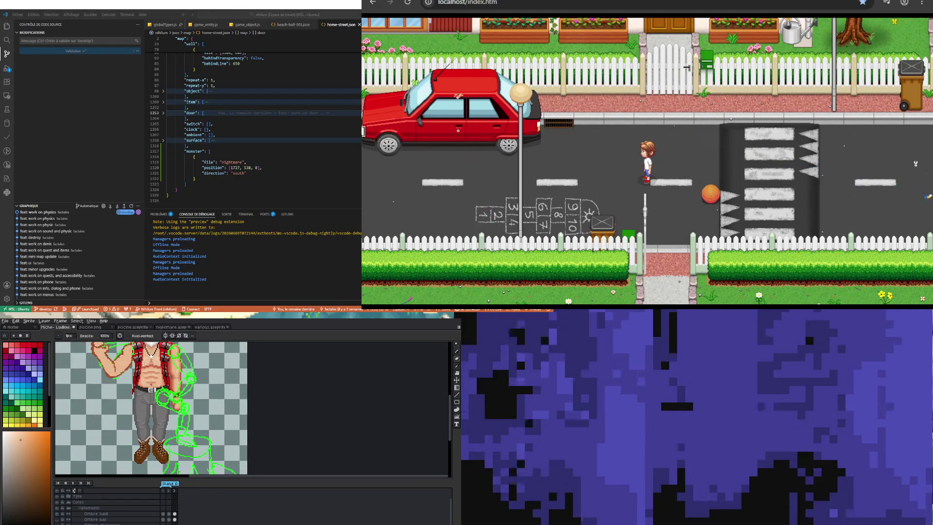
scroll(238, 453, "up", 1)
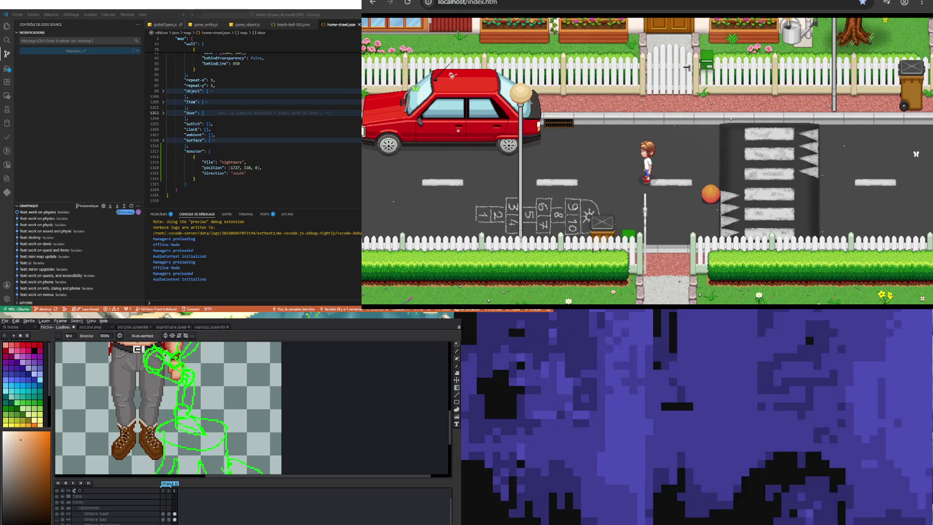
- Marquee-select the loose skin-coloured arm piece and shift it a few pixels left
left_click(456, 344)
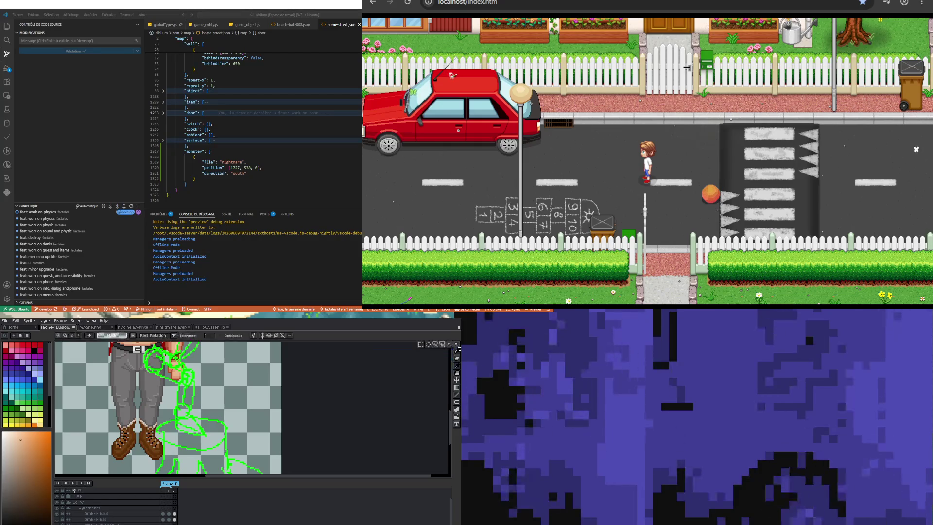
left_click(422, 347)
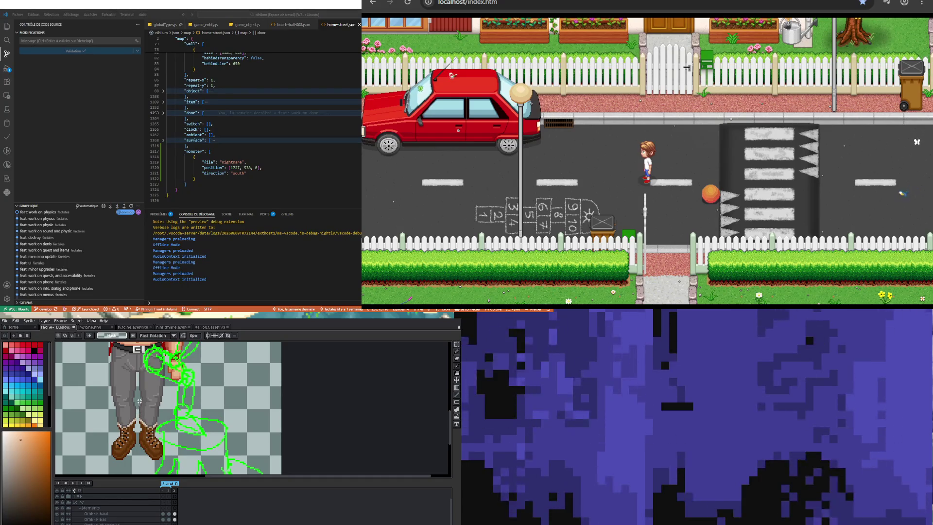
left_click_drag(138, 401, 177, 463)
left_click_drag(172, 405, 204, 428)
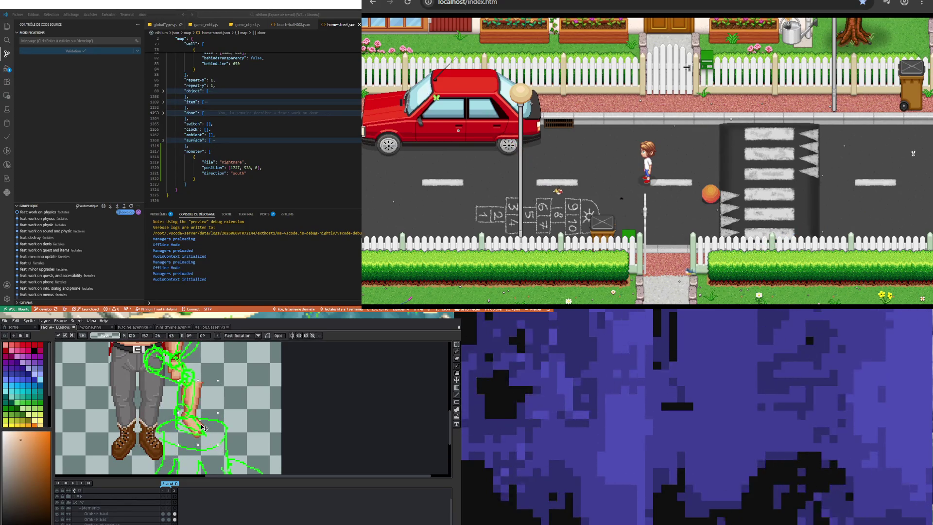
left_click_drag(204, 428, 195, 422)
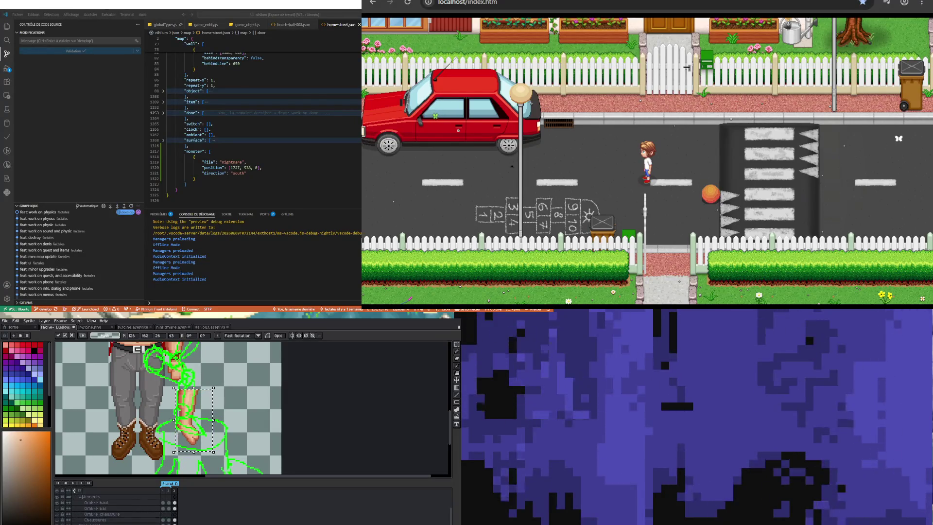
scroll(92, 518, "up", 1)
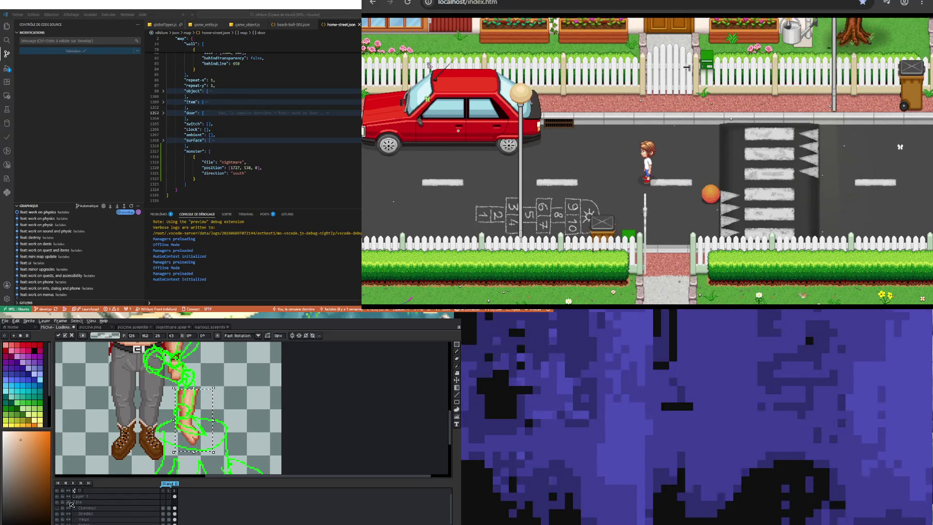
scroll(71, 504, "down", 2)
scroll(71, 503, "down", 2)
scroll(73, 502, "down", 1)
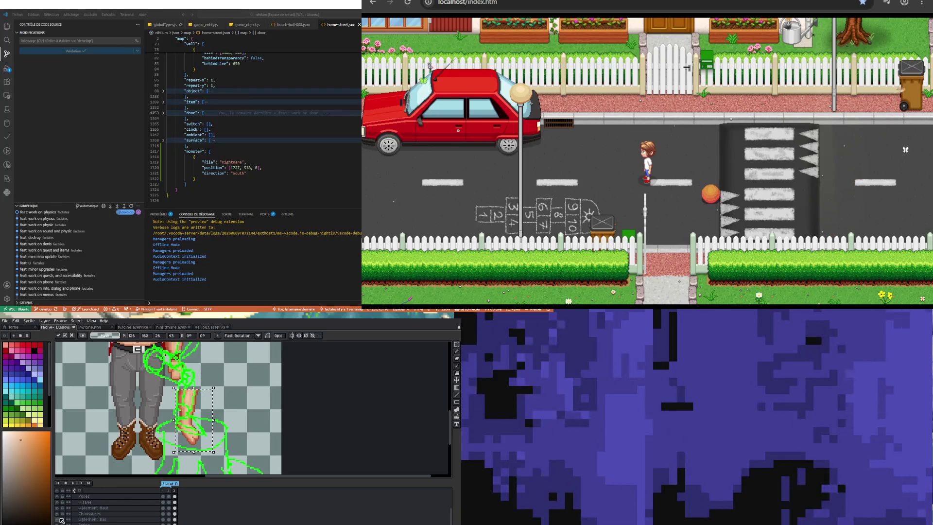
- Hide the Vetement Bas layer, cut the knee area of the leg and move it out beside the thigh, rotated outward
left_click(62, 518)
scroll(193, 423, "down", 1)
scroll(193, 423, "down", 1)
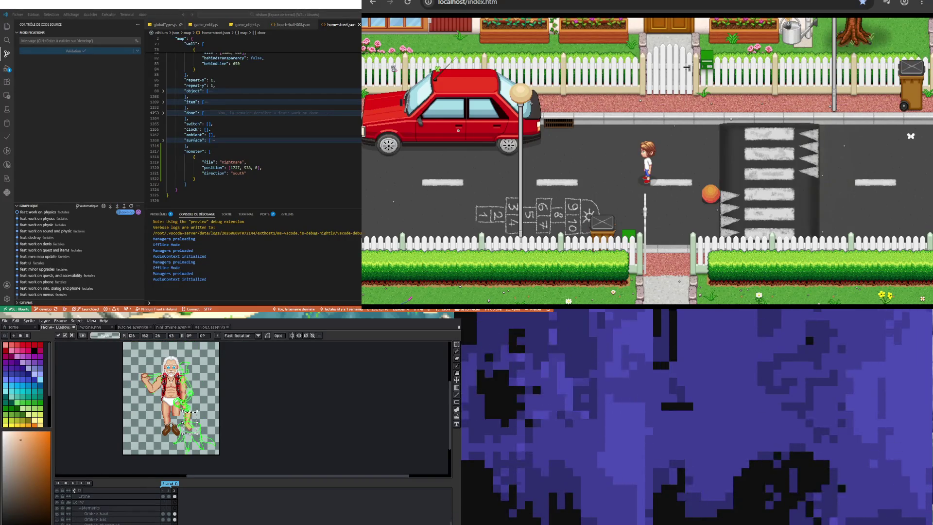
scroll(188, 401, "up", 2)
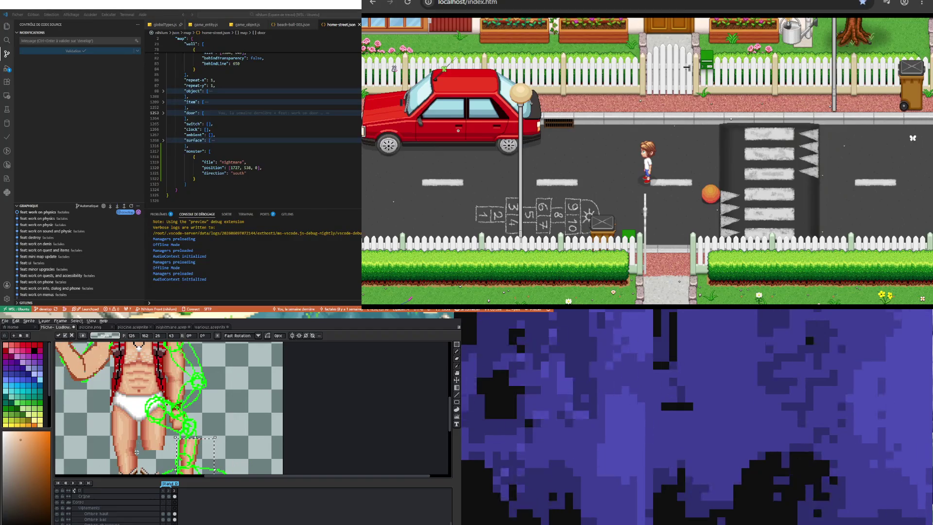
left_click_drag(141, 453, 162, 421)
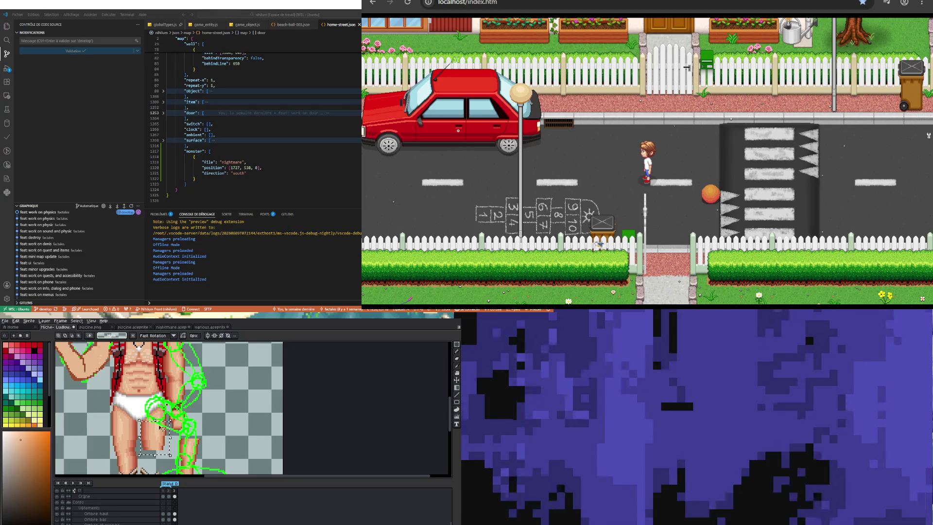
scroll(162, 428, "up", 1)
left_click_drag(140, 402, 174, 451)
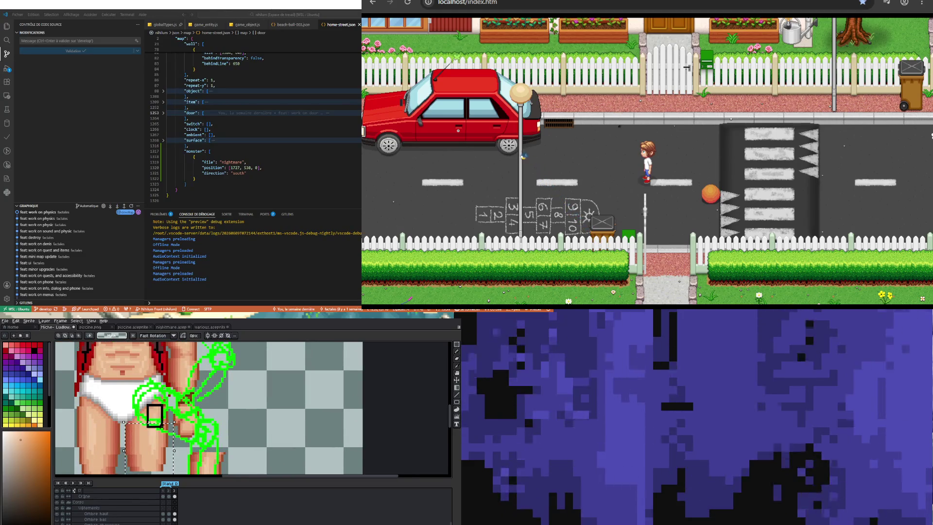
scroll(175, 438, "down", 2)
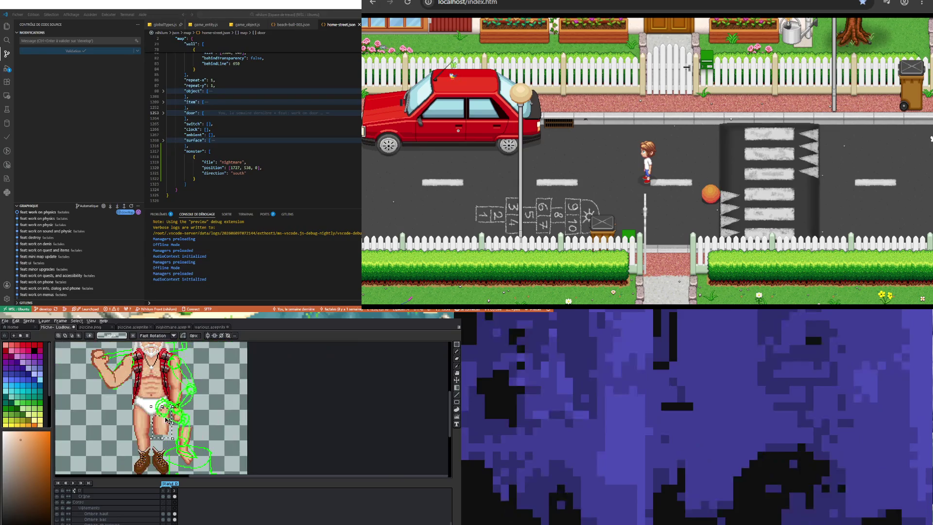
mouse_move(178, 426)
left_mouse_down()
mouse_move(215, 428)
mouse_move(247, 412)
left_mouse_up()
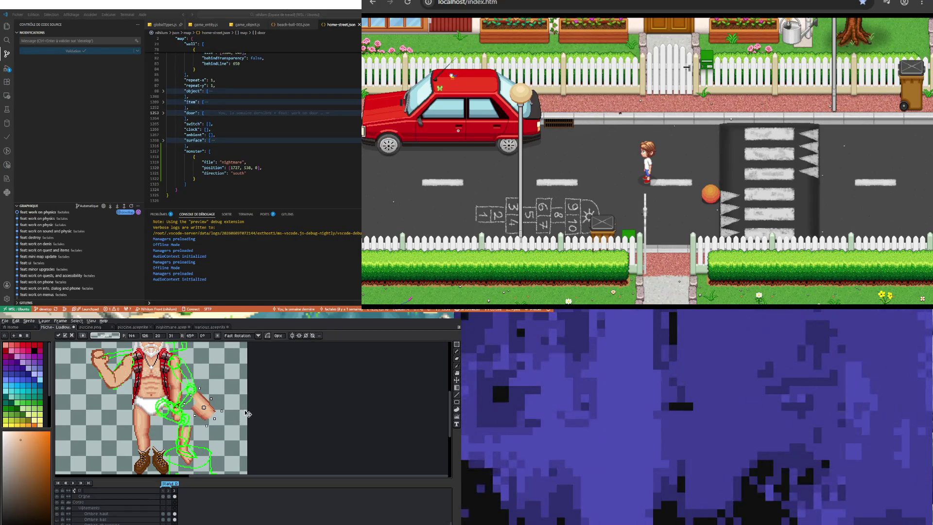
left_click_drag(247, 411, 247, 413)
- Undo the rotation, nudge the leg piece, then rotate the lower leg to hang below the knee and apply it
key("ctrl+z")
key("ctrl+z")
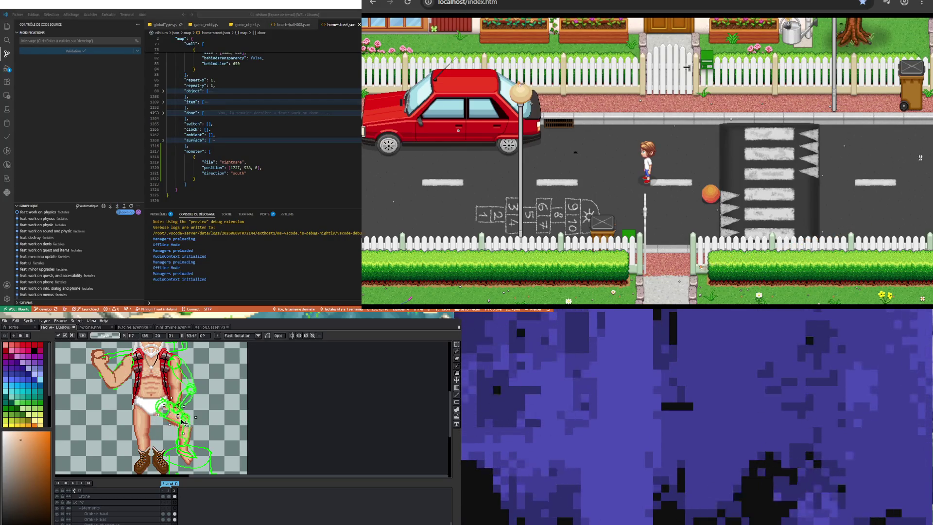
left_click_drag(180, 427, 183, 424)
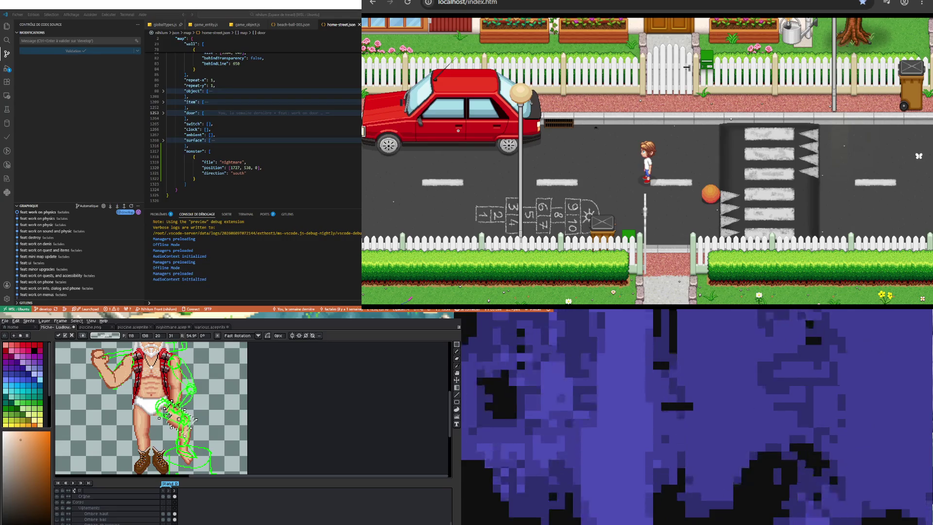
scroll(179, 418, "up", 2)
left_click_drag(179, 414, 192, 430)
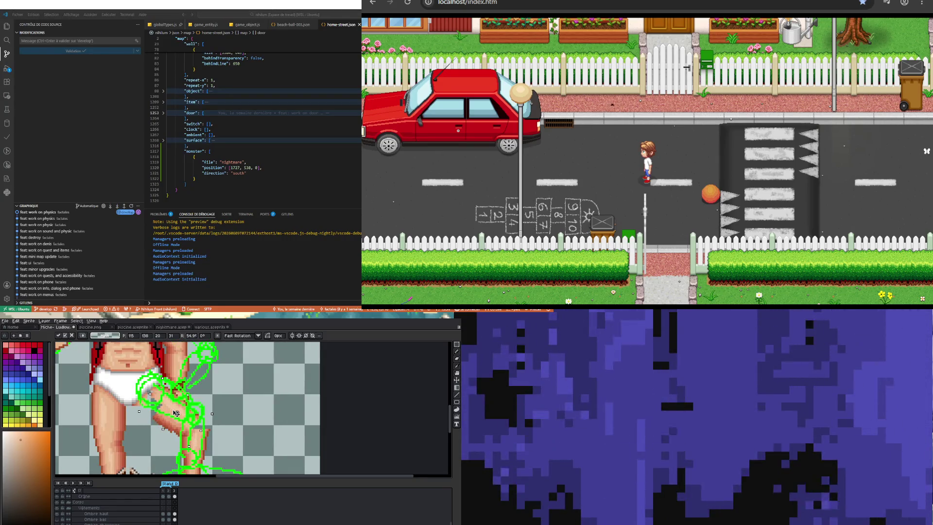
key("Return")
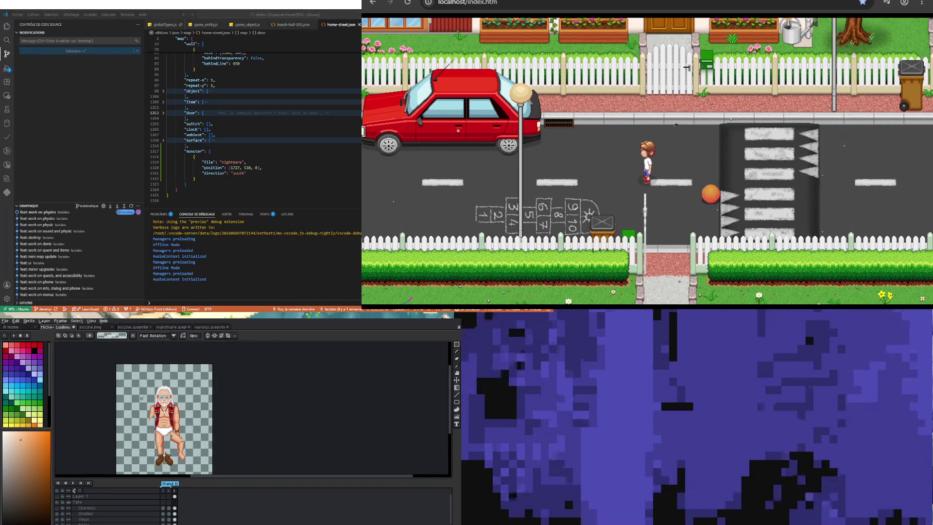
scroll(186, 454, "up", 1)
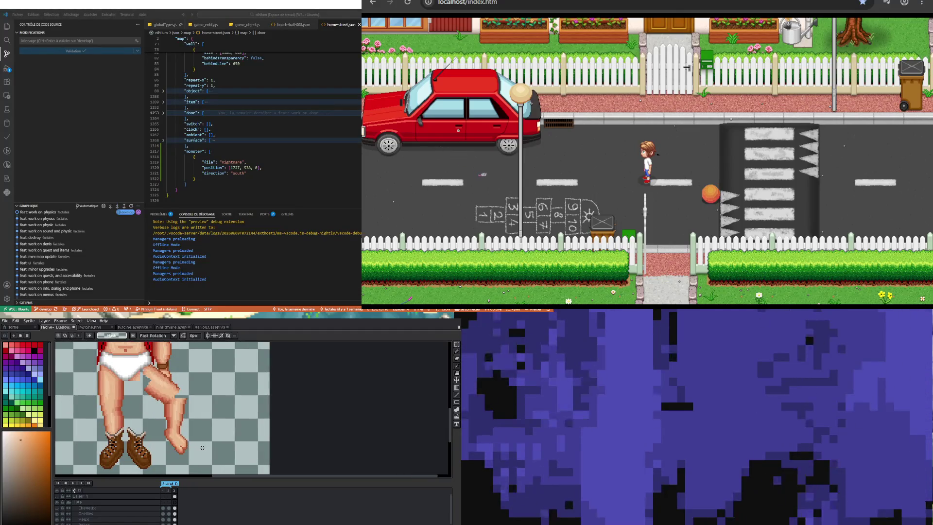
scroll(186, 401, "up", 1)
scroll(186, 401, "up", 1)
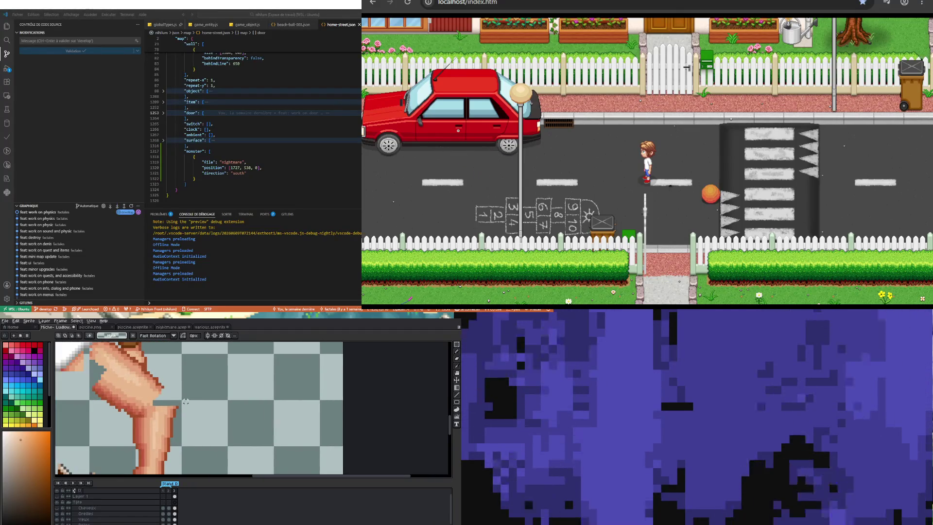
- Sample colours and paint skin tone into the knee gap and grey-teal pixels along the bent leg
key("i")
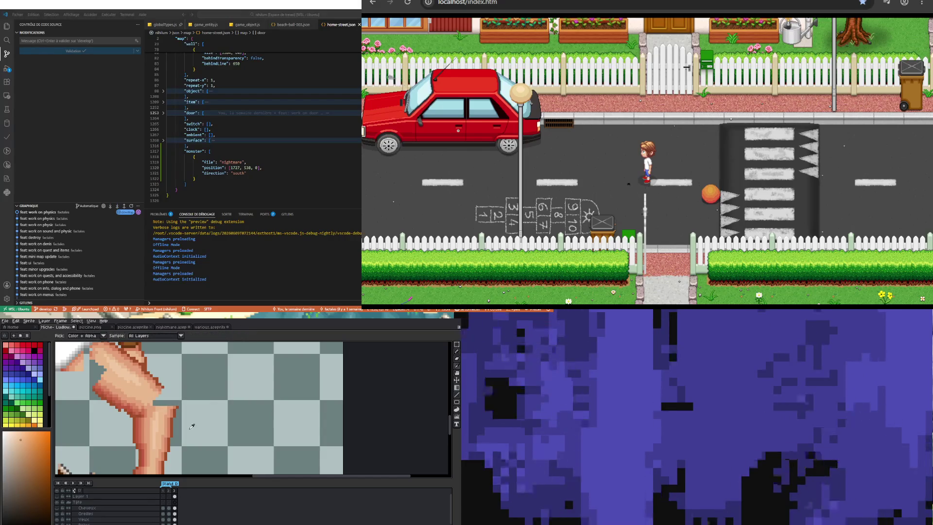
key("b")
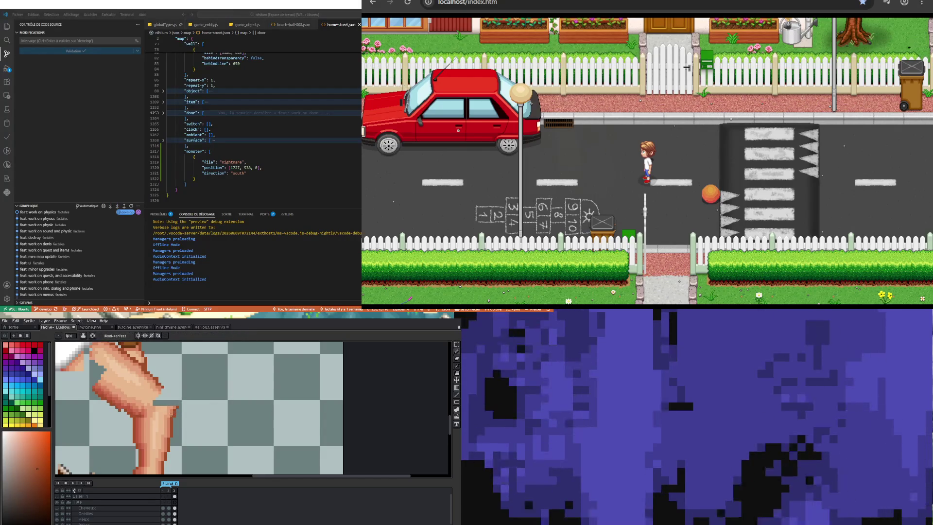
left_click(174, 411)
scroll(74, 490, "down", 2)
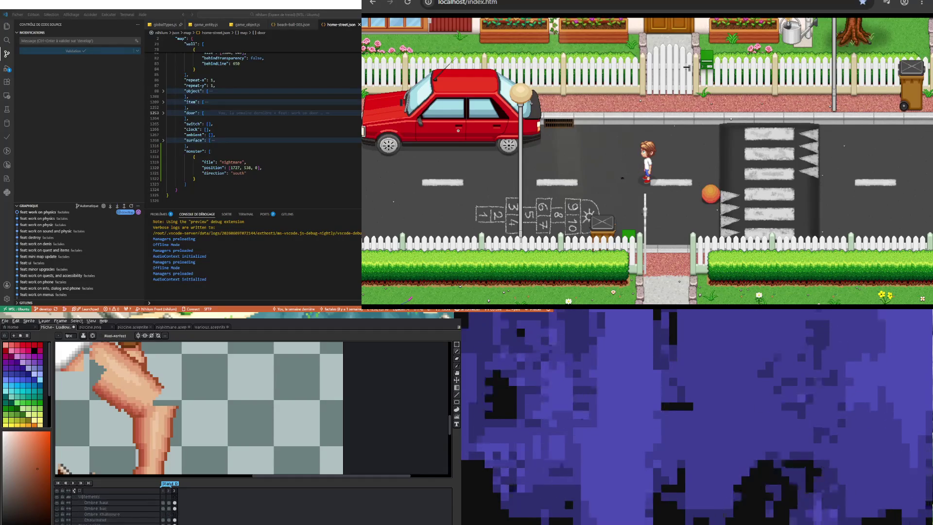
scroll(194, 415, "up", 1)
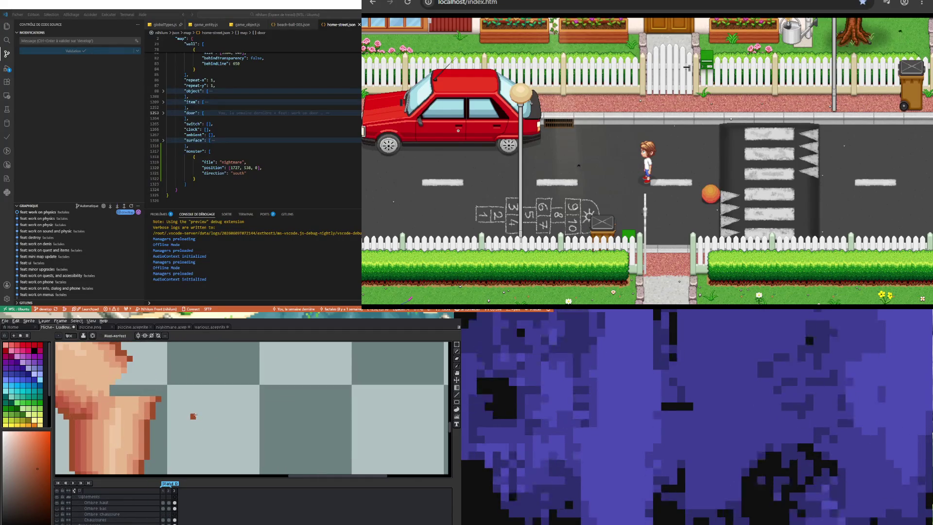
scroll(194, 415, "down", 1)
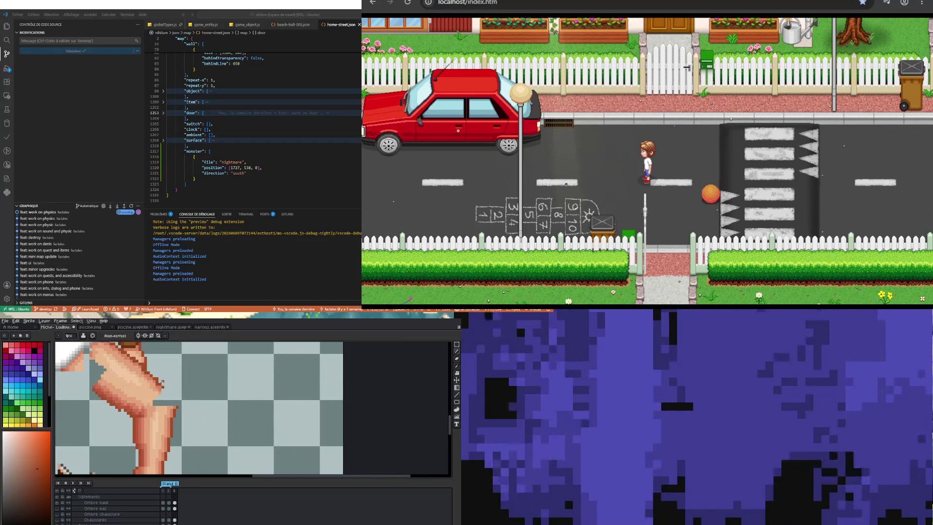
left_click(158, 403)
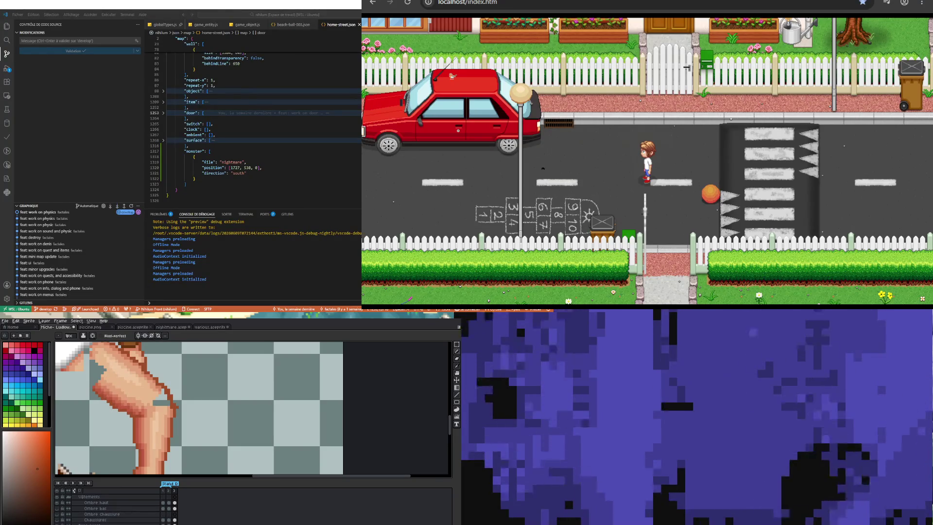
scroll(117, 399, "down", 2)
scroll(160, 390, "up", 1)
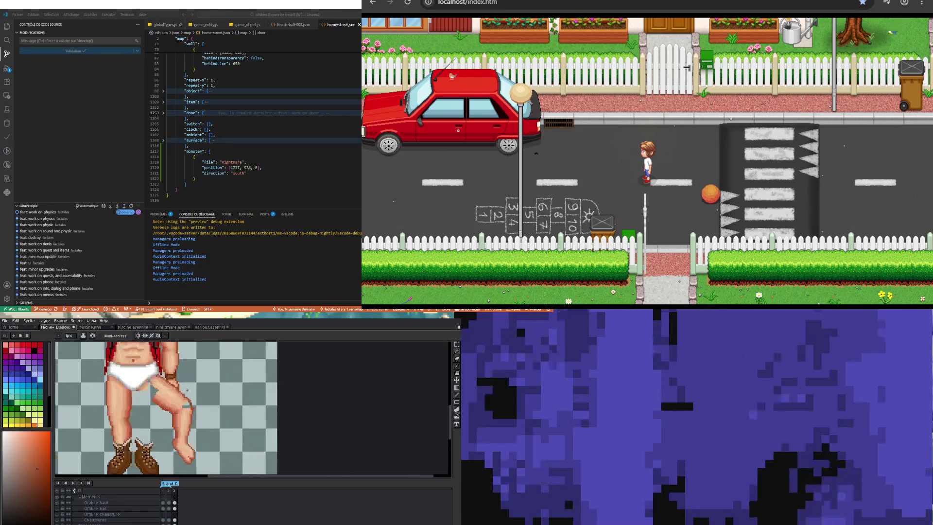
scroll(184, 384, "up", 1)
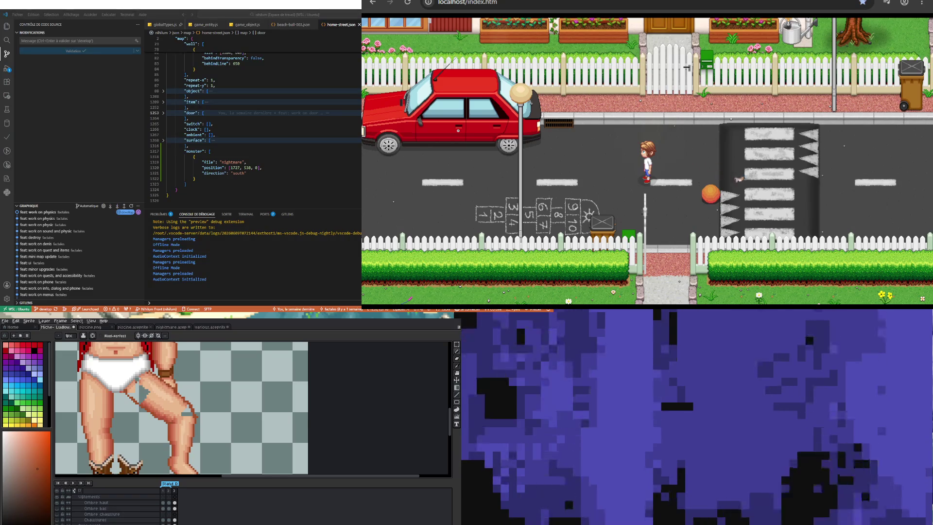
scroll(174, 399, "down", 4)
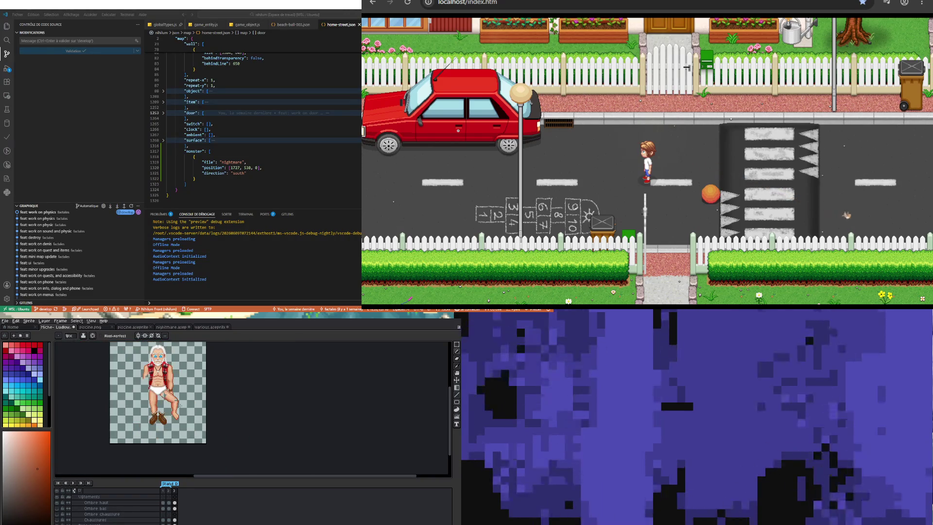
scroll(180, 405, "up", 2)
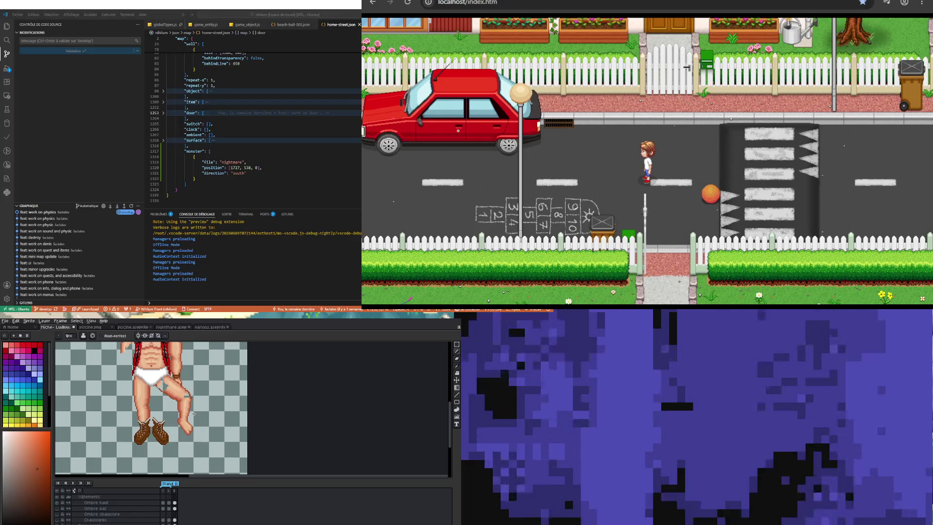
- Marquee-select the lower bent leg and rotate it to a new angle, applying the transform
key("m")
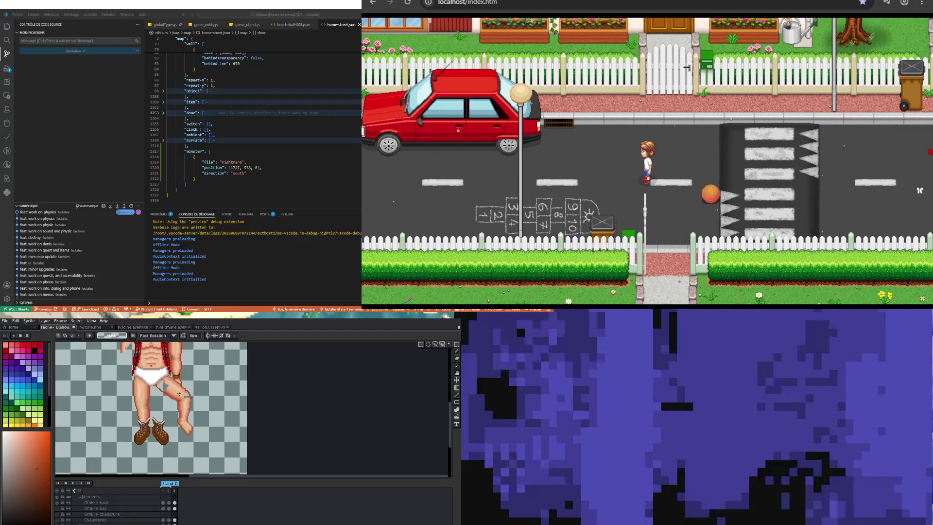
mouse_move(169, 394)
left_mouse_down()
mouse_move(198, 443)
mouse_move(184, 424)
mouse_move(189, 431)
left_mouse_up()
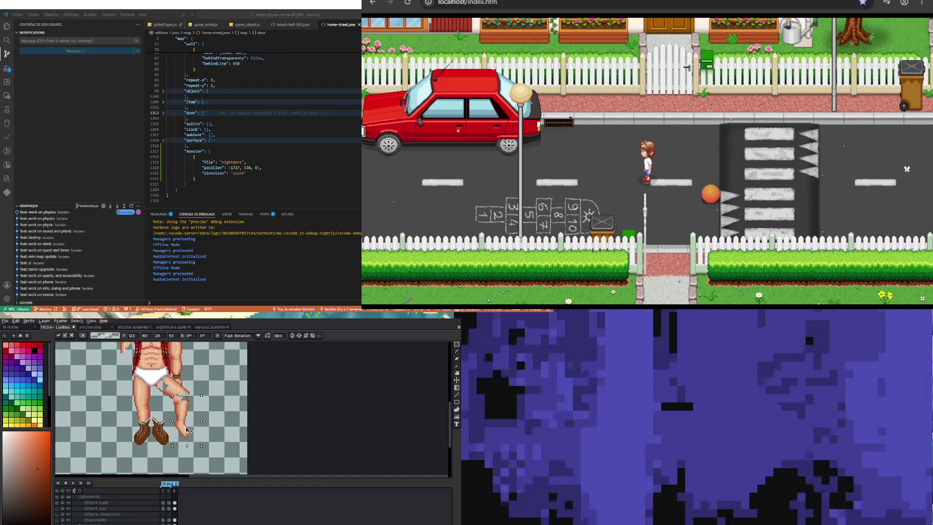
left_click_drag(216, 389, 209, 395)
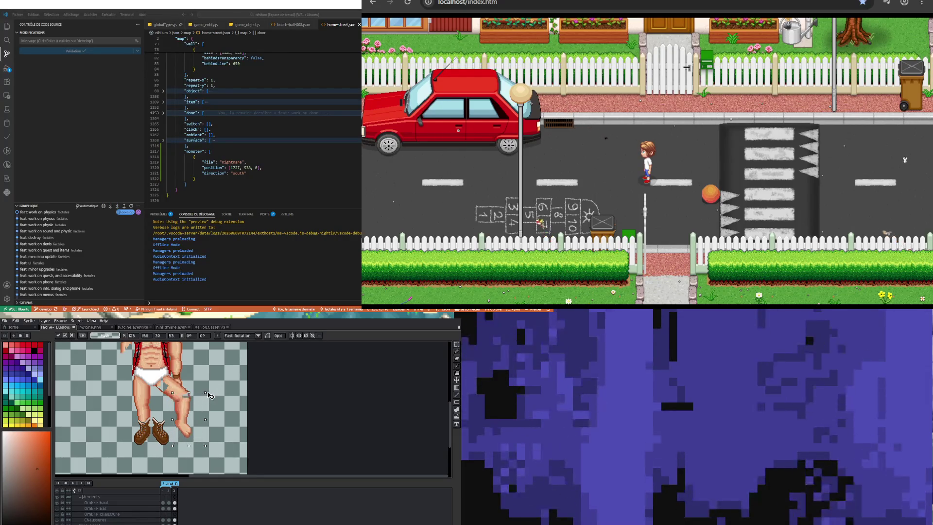
left_click(212, 395)
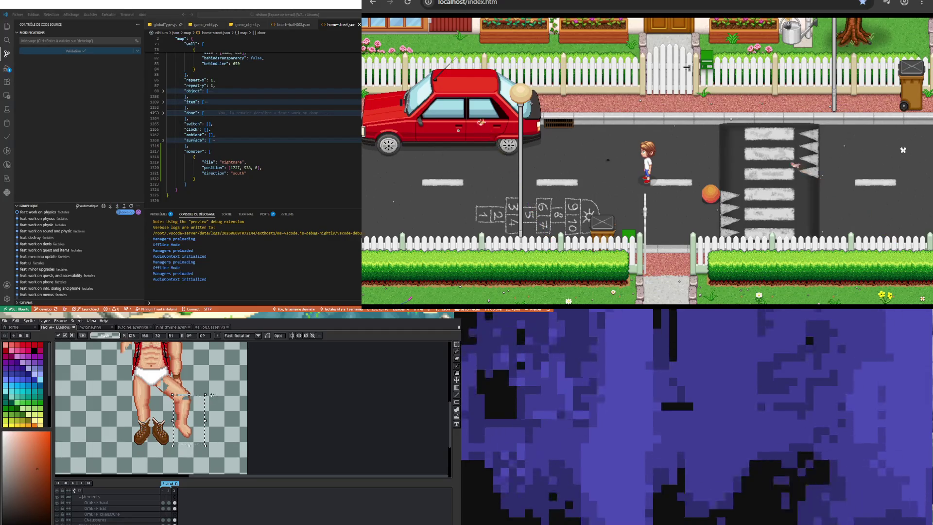
left_click_drag(212, 395, 173, 452)
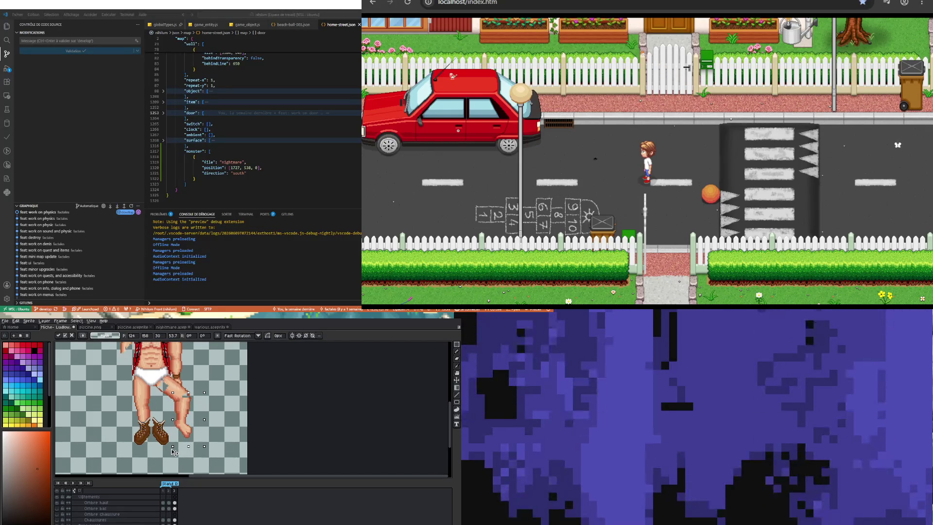
key("Return")
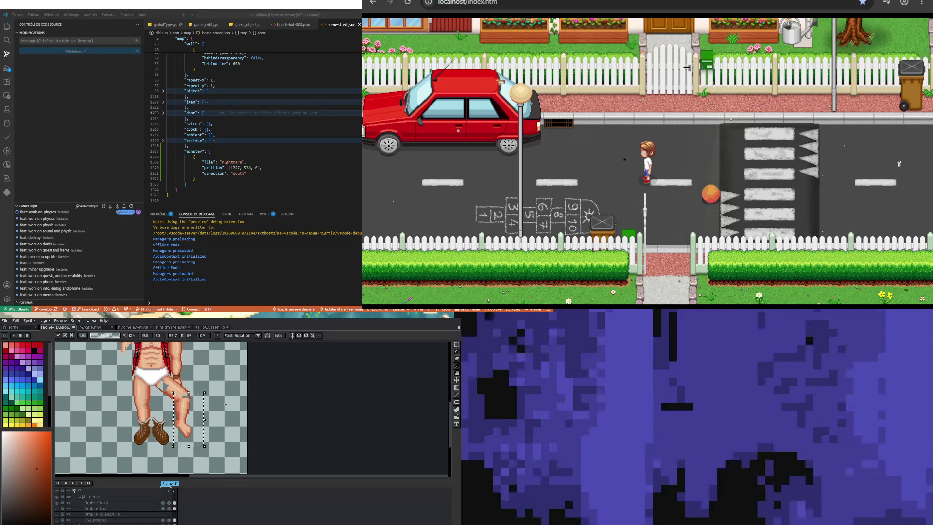
- Nudge the lower leg selection a few pixels right and down
left_click(189, 414)
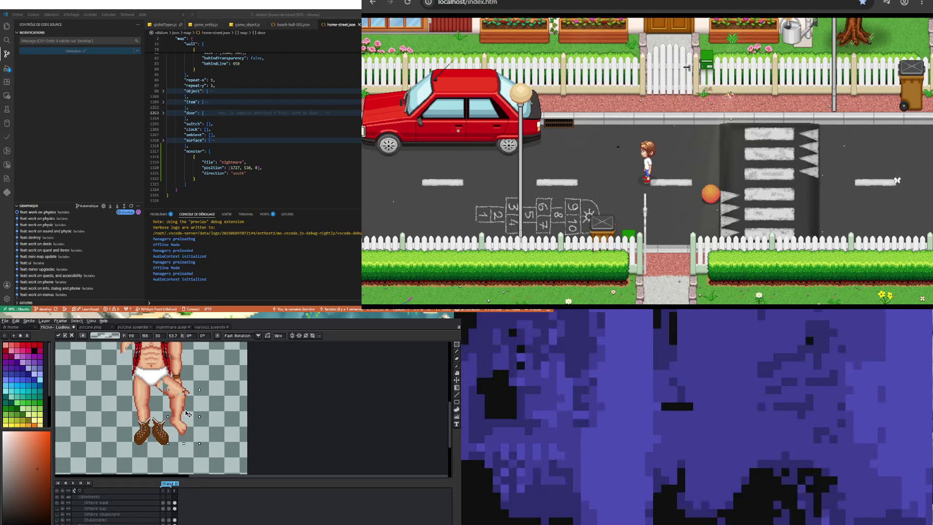
left_click_drag(187, 414, 189, 415)
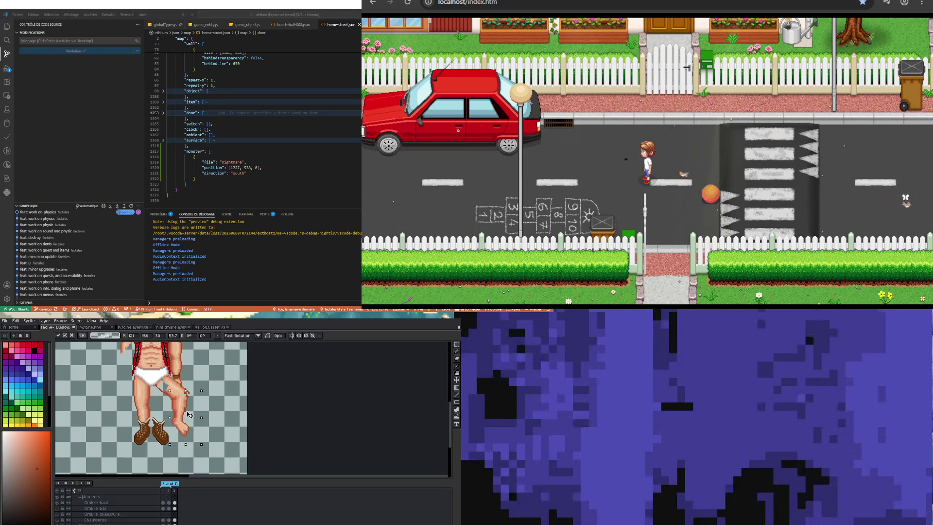
scroll(189, 416, "down", 1)
scroll(191, 388, "up", 1)
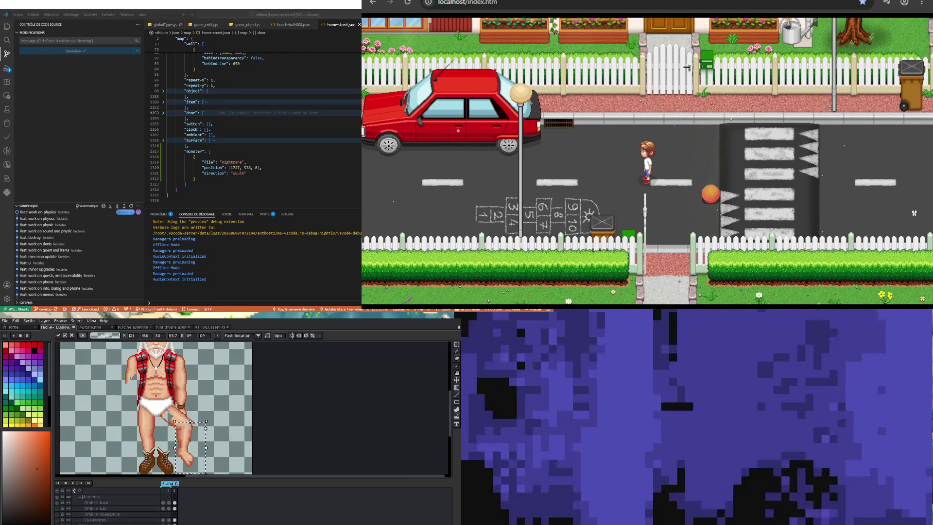
scroll(222, 409, "up", 1)
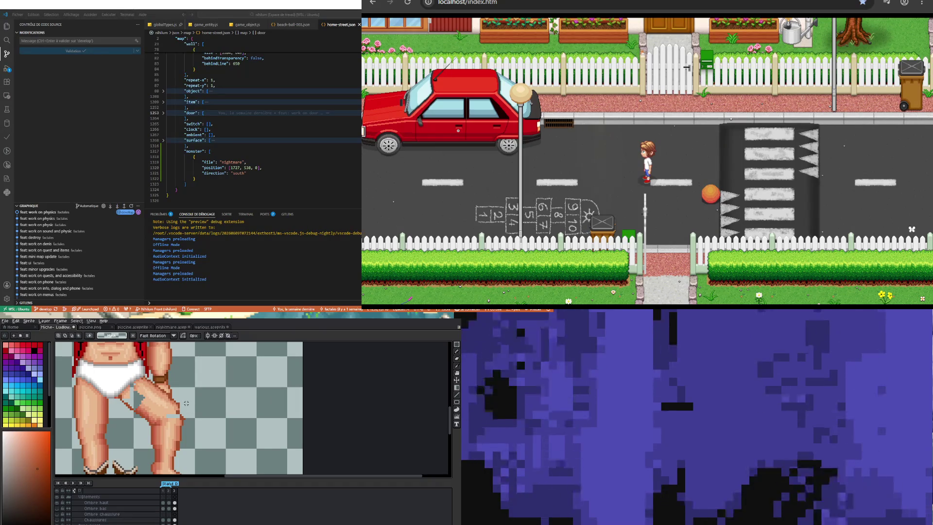
scroll(186, 404, "down", 3)
scroll(132, 514, "down", 2)
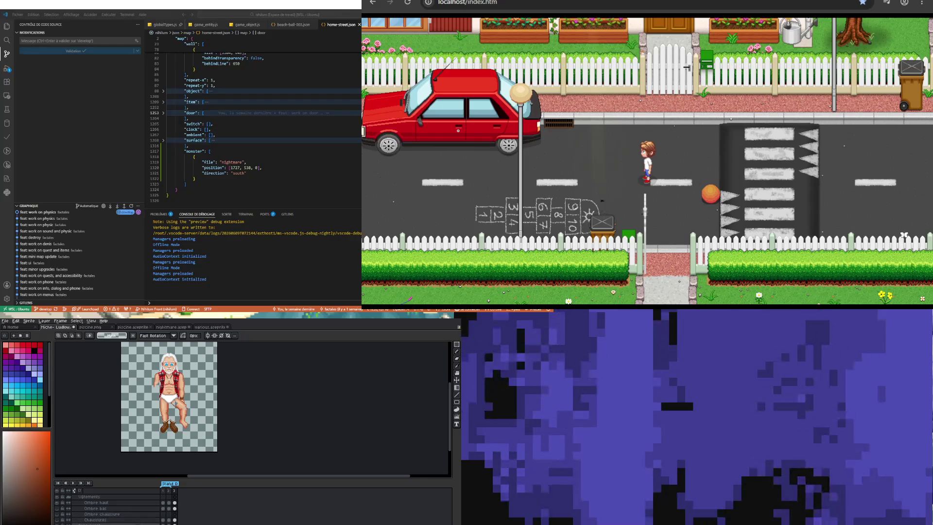
scroll(132, 513, "down", 1)
left_click(58, 503)
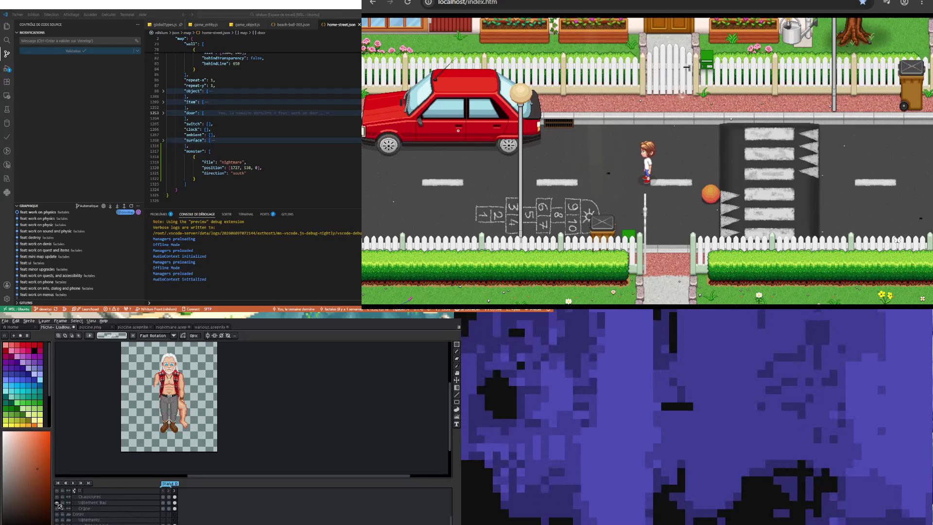
scroll(187, 420, "up", 3)
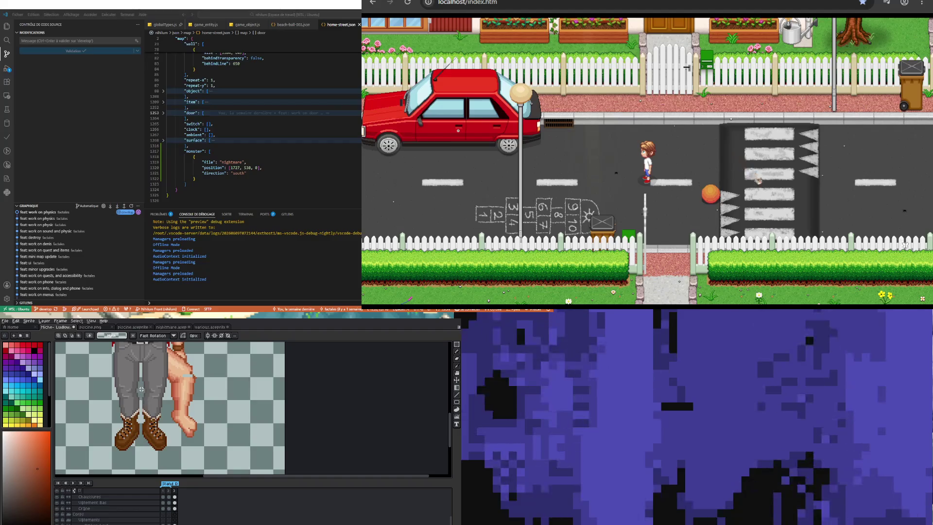
scroll(109, 502, "down", 1)
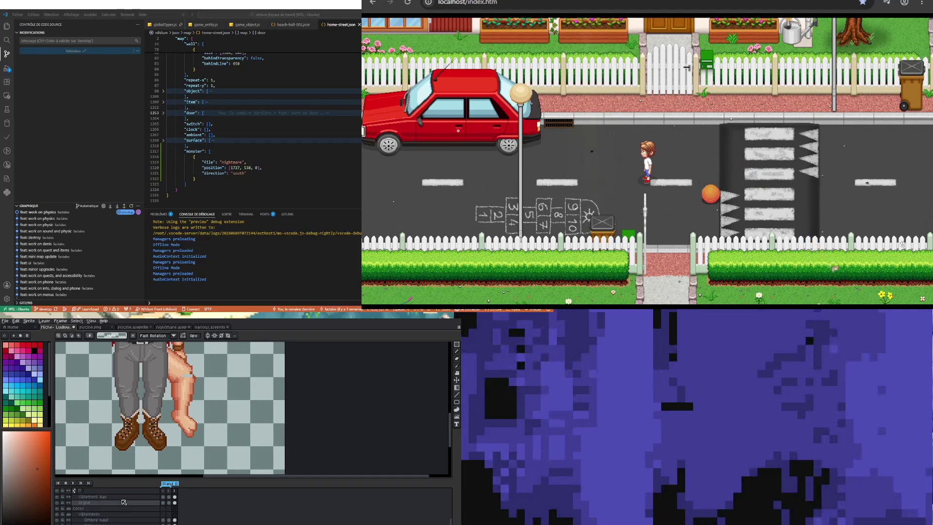
scroll(74, 490, "down", 2)
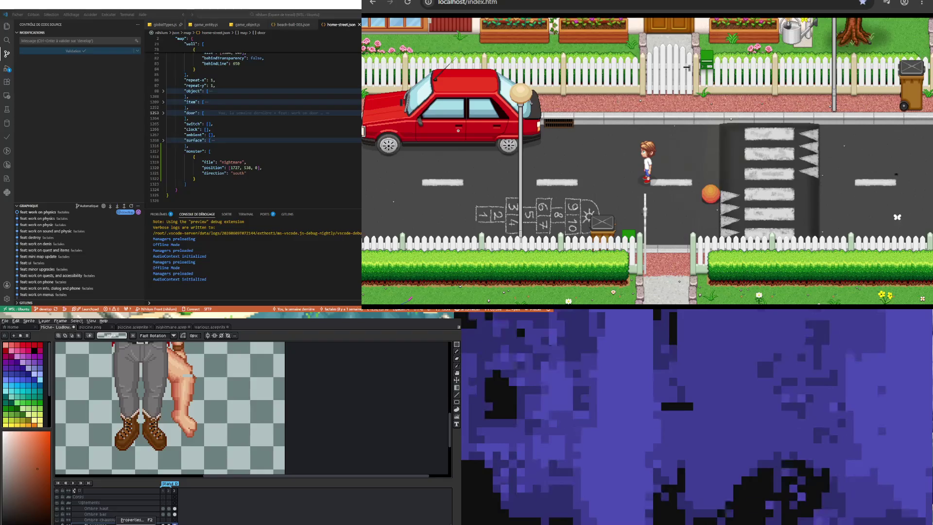
left_click(112, 519)
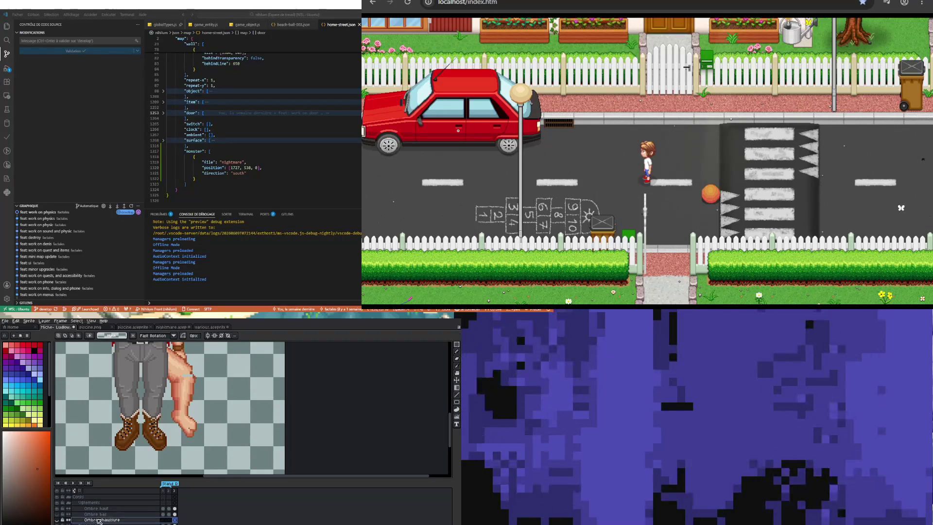
scroll(109, 519, "up", 1)
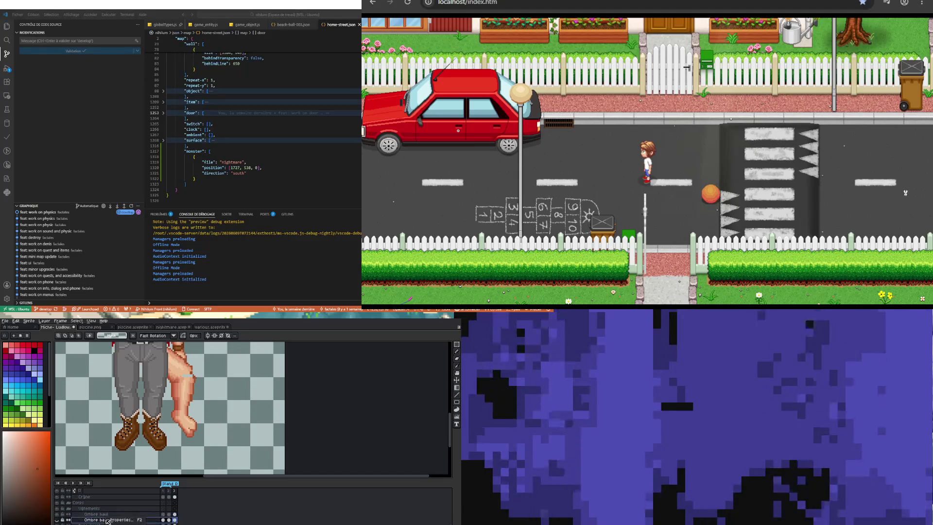
scroll(110, 511, "up", 1)
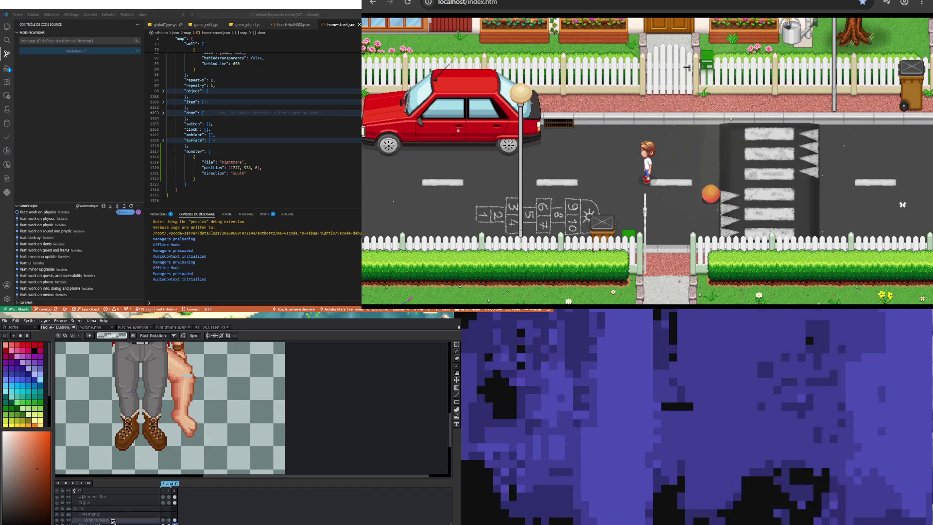
left_click(113, 516)
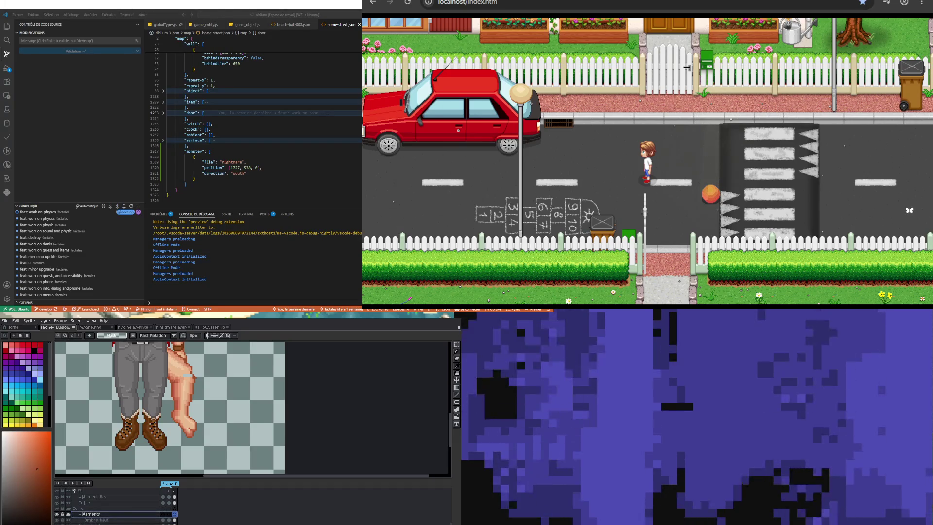
scroll(118, 522, "up", 2)
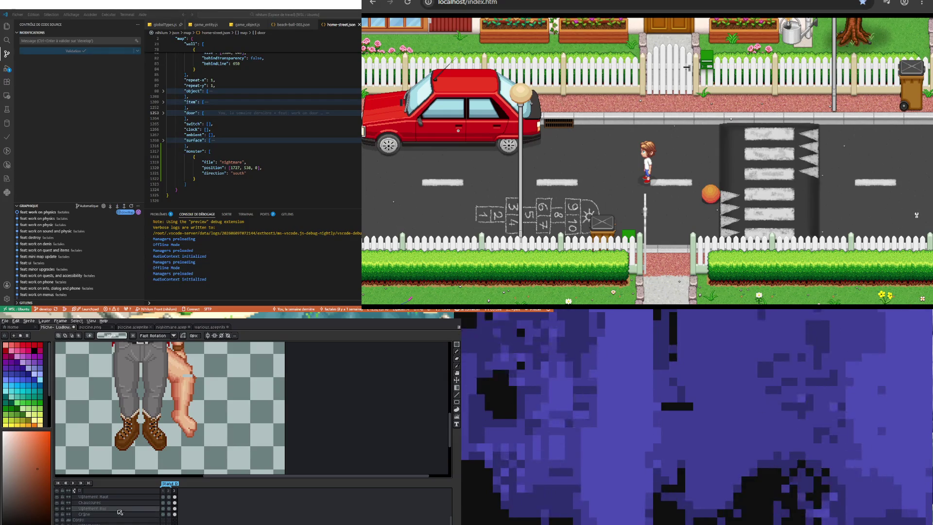
scroll(175, 430, "down", 2)
scroll(187, 417, "up", 2)
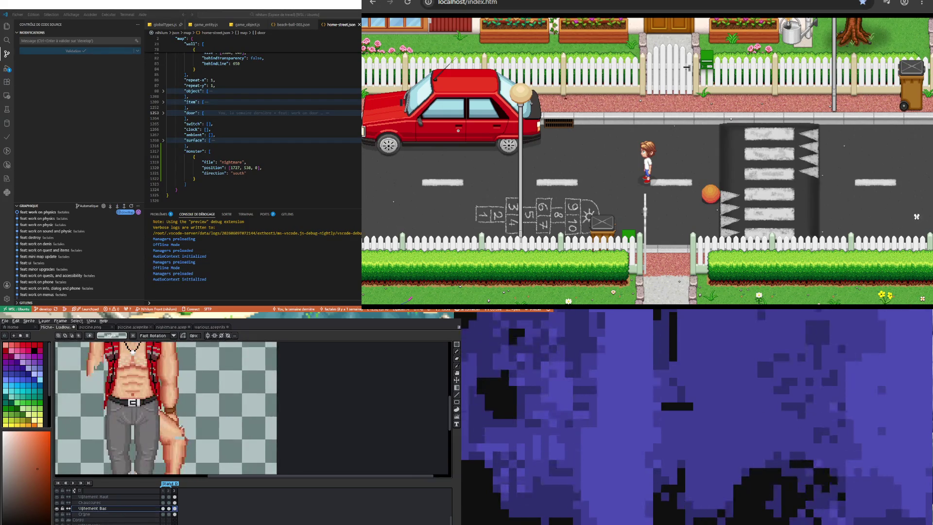
scroll(150, 472, "down", 1)
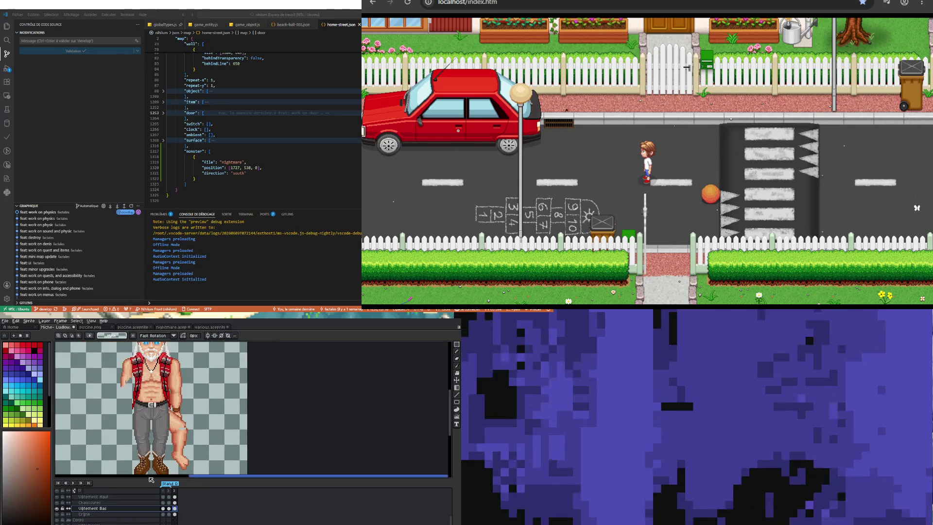
- On the Chaussures layer, move the right boot up and outward under the bent leg, then return to Vêtement Bas
left_click(89, 502)
scroll(193, 424, "down", 1)
scroll(194, 424, "up", 2)
scroll(155, 403, "up", 1)
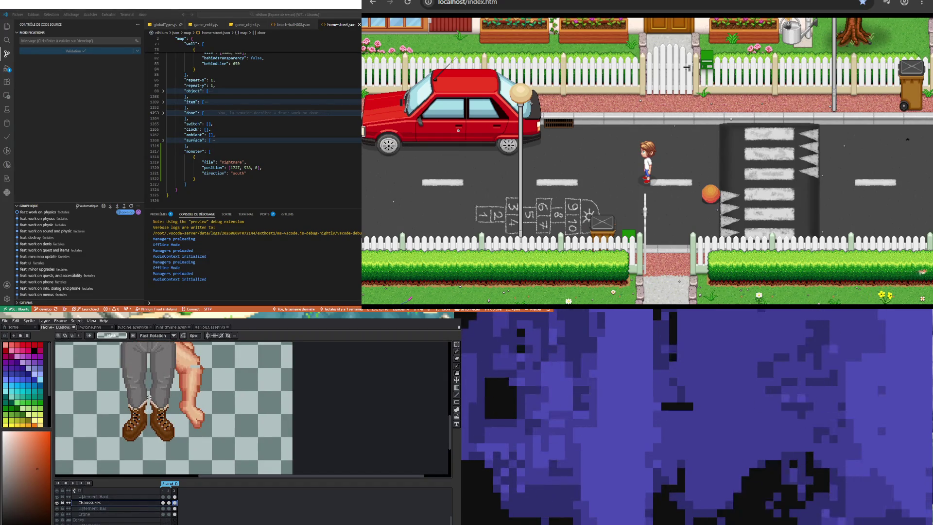
left_click_drag(162, 434, 192, 420)
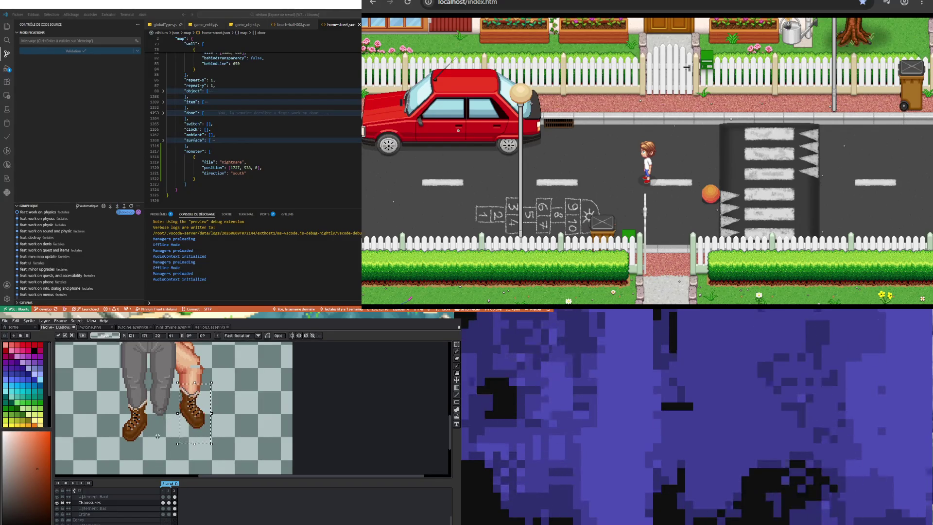
scroll(158, 436, "down", 1)
scroll(176, 429, "up", 1)
scroll(184, 423, "up", 1)
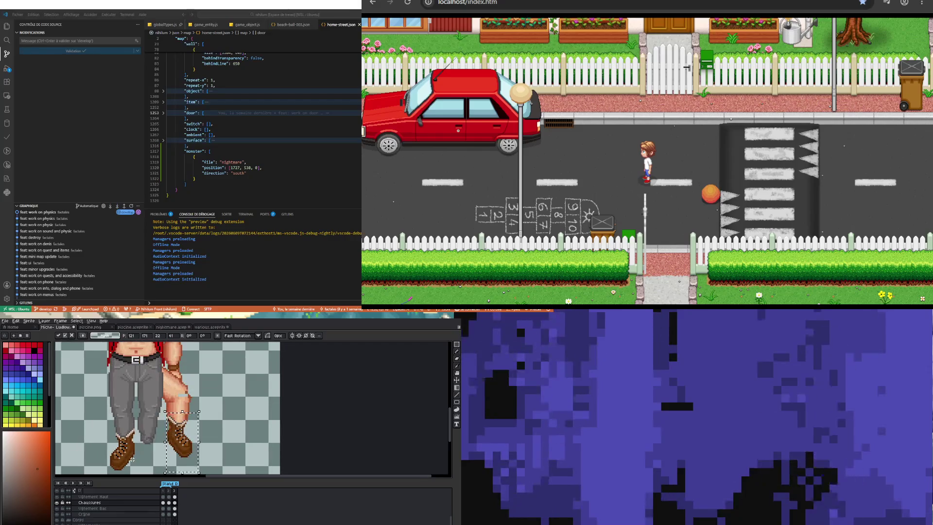
left_click(175, 509)
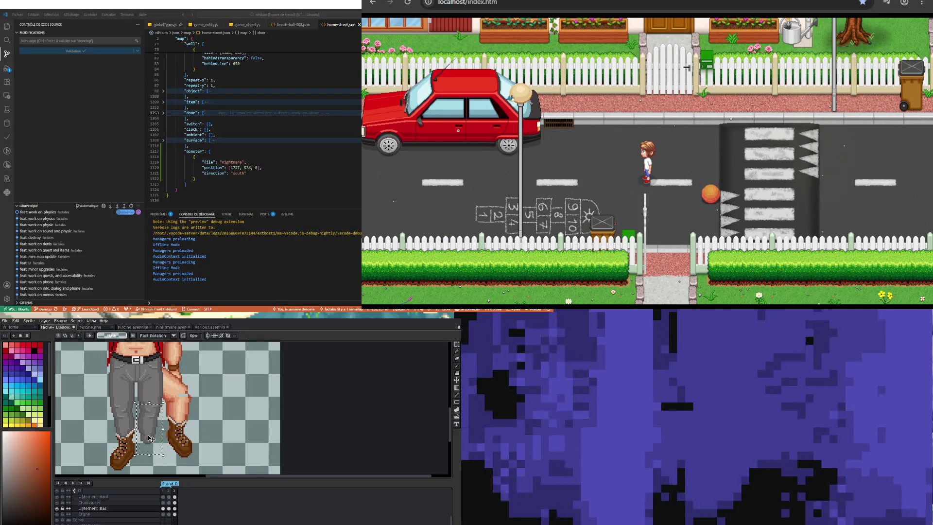
- Move the lower trouser leg toward the boot, then reselect the right trouser leg, tilt it into a bent pose and commit
left_click_drag(150, 438, 195, 409)
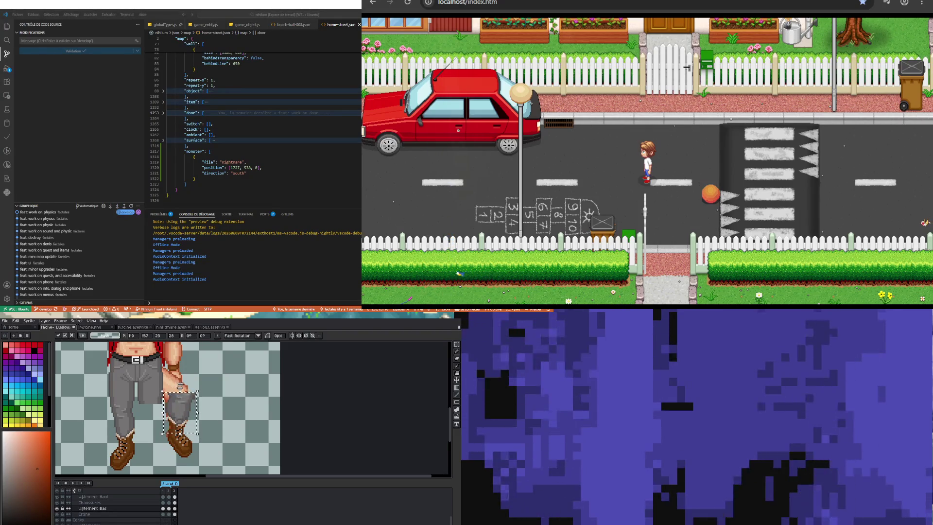
left_click(139, 409)
mouse_move(140, 366)
left_mouse_down()
mouse_move(163, 422)
mouse_move(164, 404)
left_mouse_up()
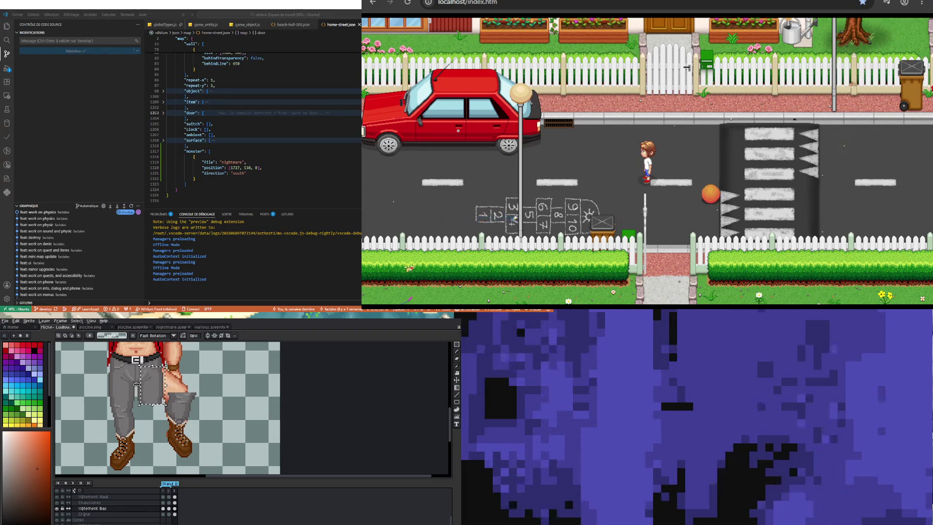
mouse_move(164, 405)
left_mouse_down()
mouse_move(168, 413)
mouse_move(189, 397)
mouse_move(182, 387)
mouse_move(197, 390)
mouse_move(176, 394)
left_mouse_up()
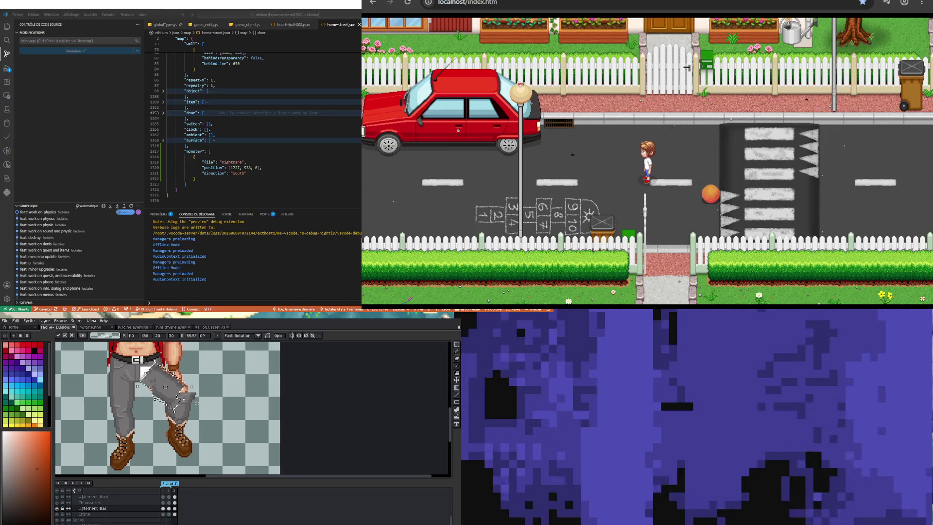
key("ctrl+d")
scroll(183, 418, "down", 2)
scroll(183, 411, "up", 2)
scroll(181, 408, "up", 1)
scroll(180, 404, "down", 2)
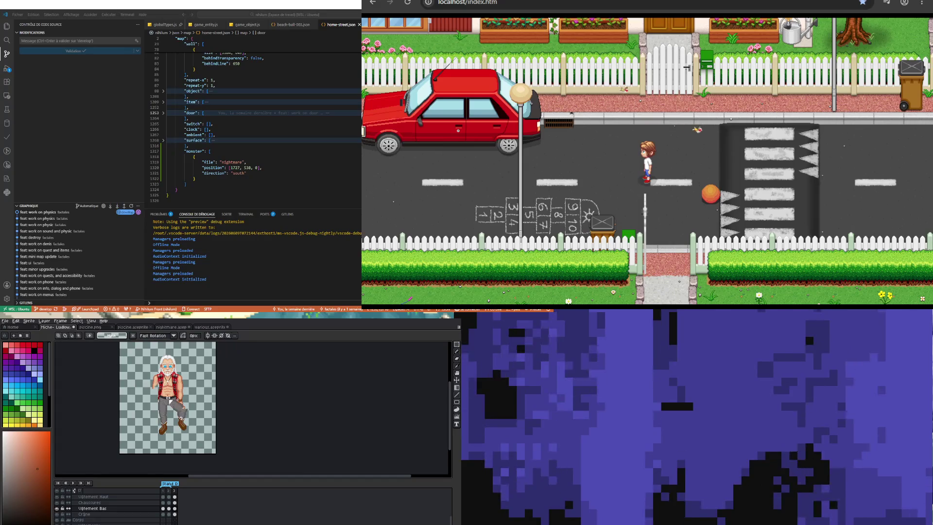
scroll(181, 406, "up", 2)
scroll(182, 408, "down", 1)
scroll(182, 408, "up", 1)
scroll(181, 409, "down", 1)
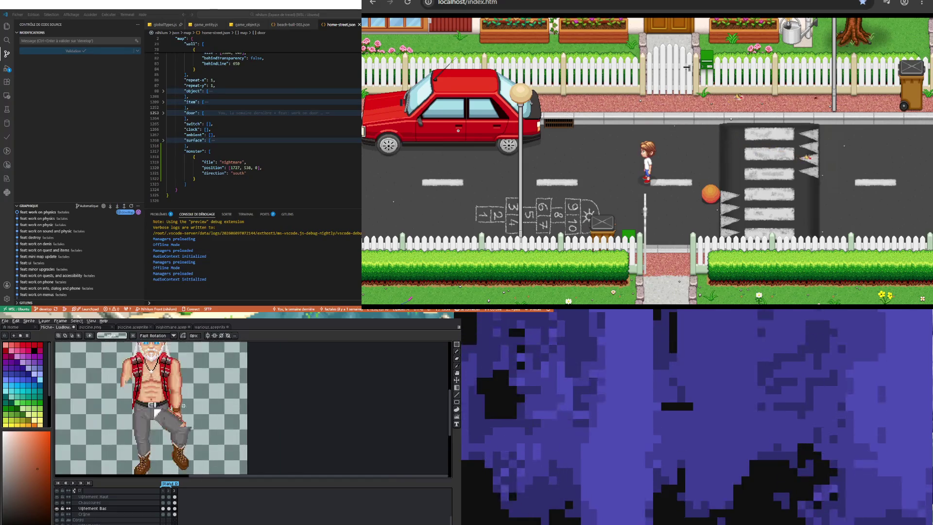
scroll(182, 429, "up", 1)
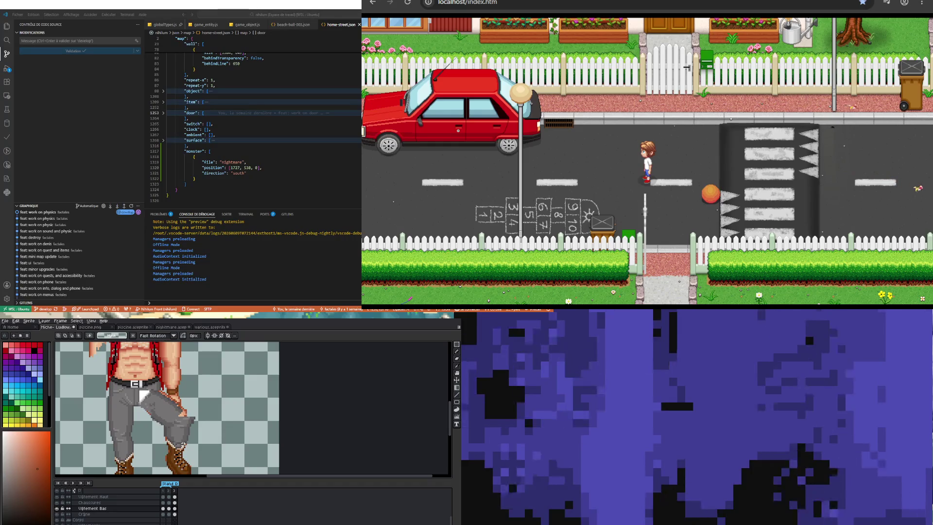
scroll(183, 444, "up", 1)
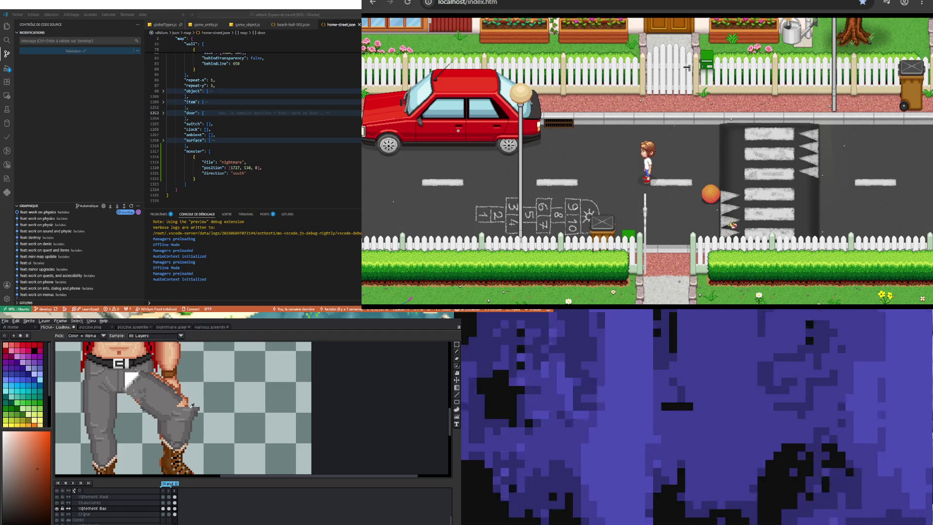
- Touch up the bent trouser leg's knee and thigh fold, sampling trouser colours and repainting pixels, then zoom out
left_click(455, 353)
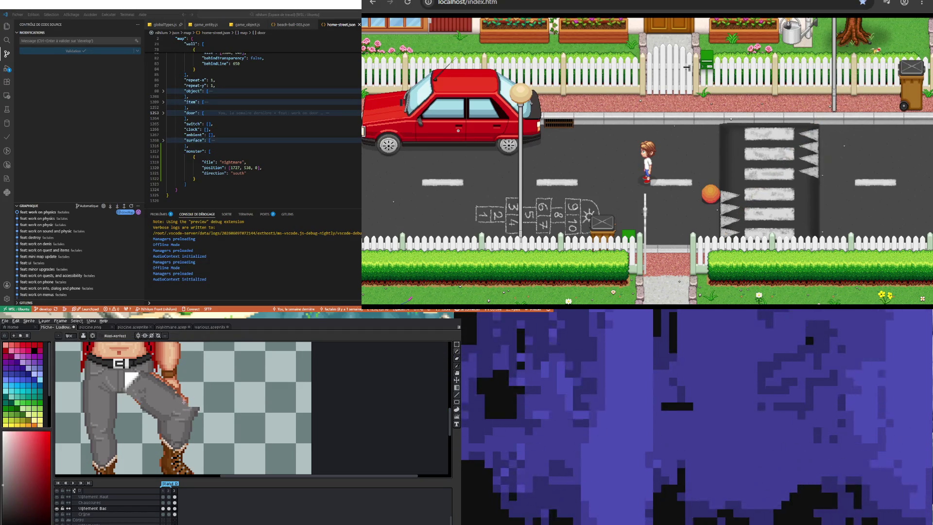
key("i")
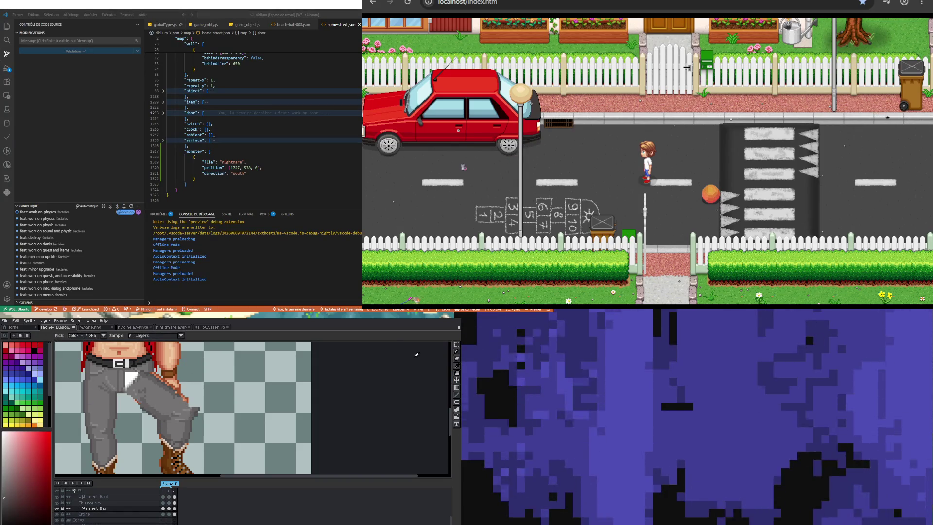
left_click(456, 351)
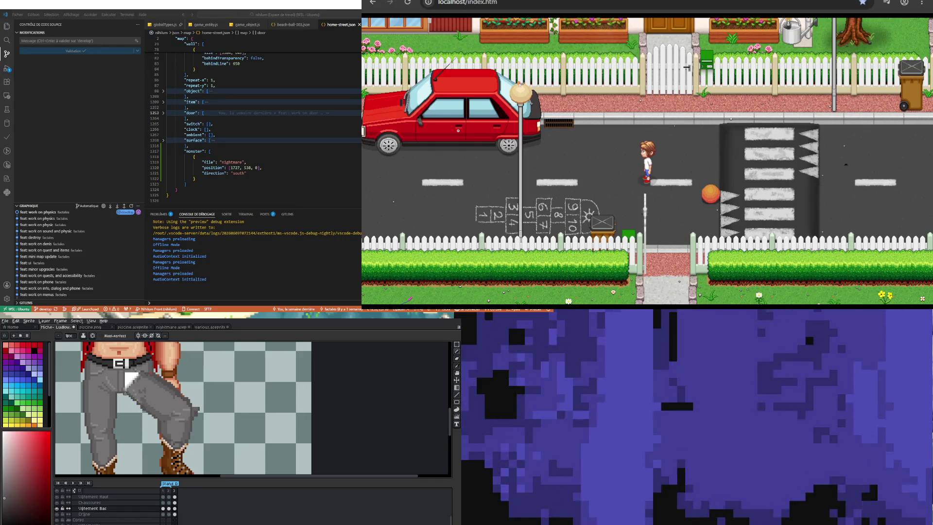
key("i")
key("b")
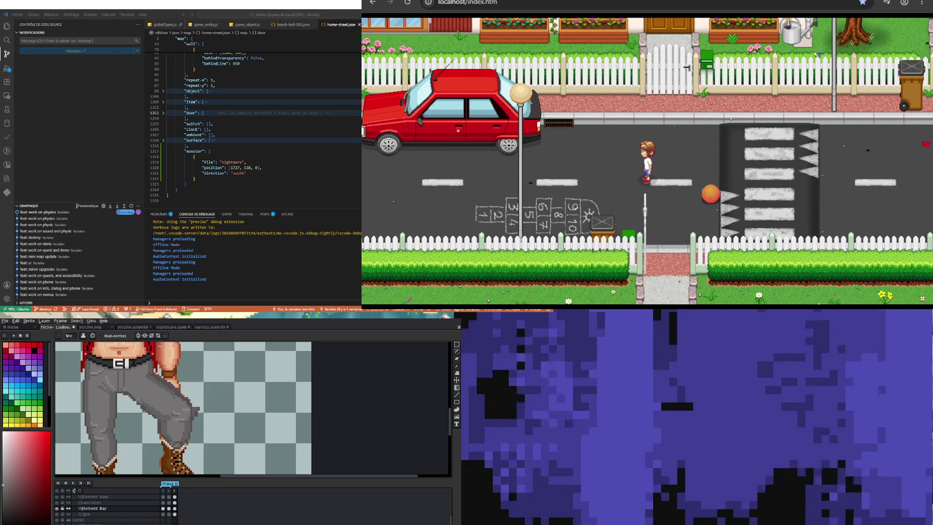
key("i")
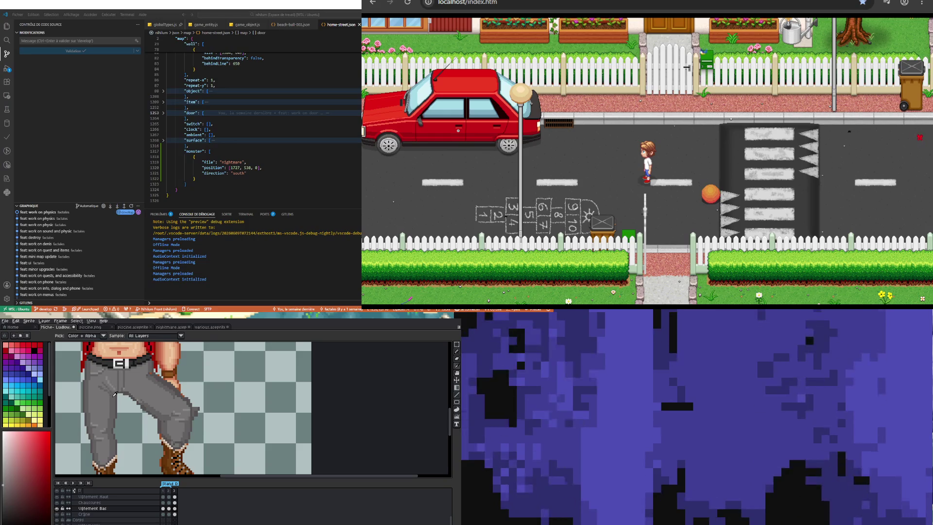
key("b")
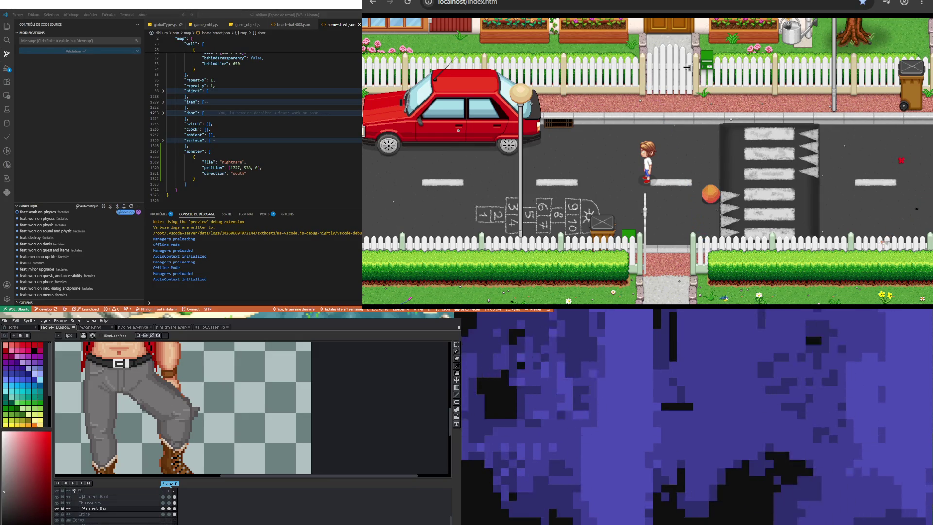
key("i")
key("b")
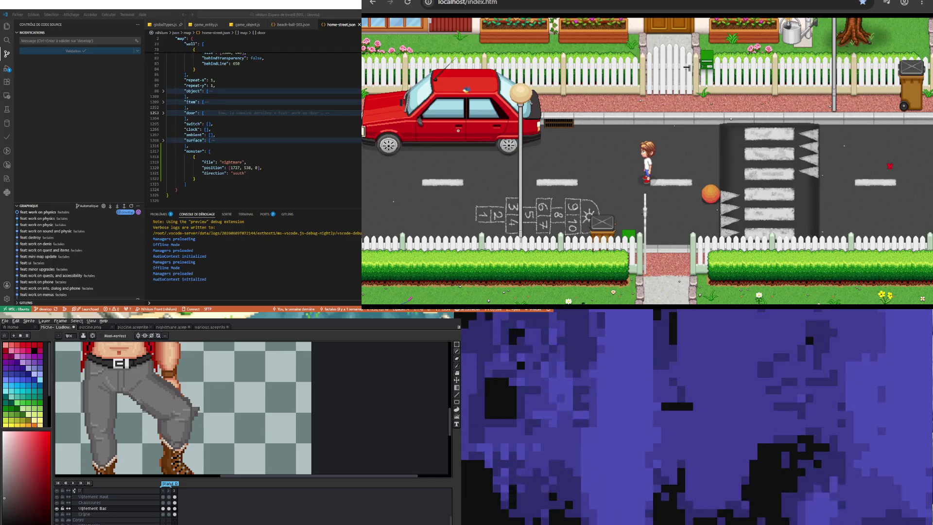
key("minus")
key("minus")
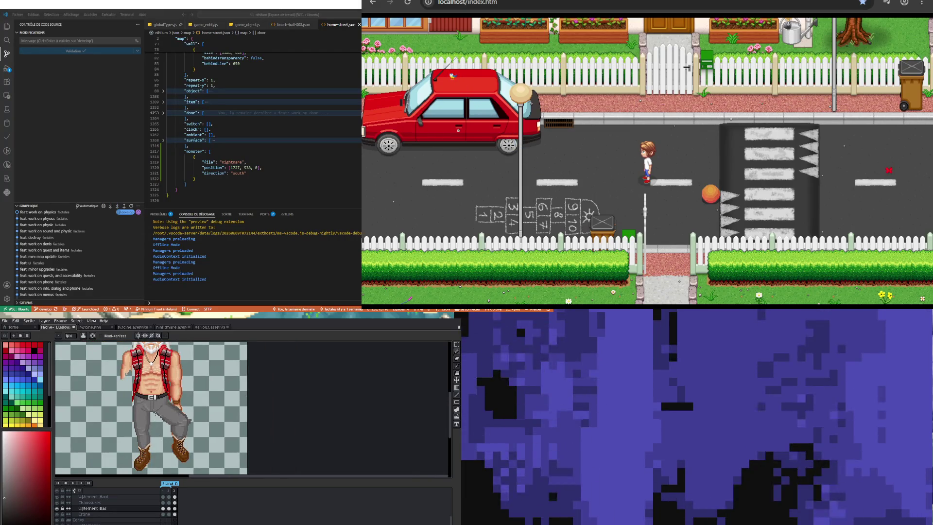
key("plus")
key("plus")
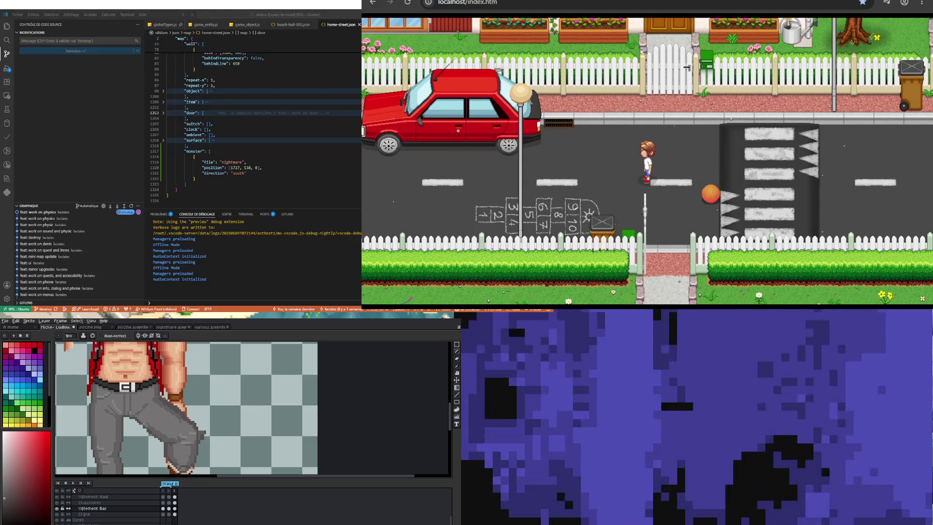
key("Right")
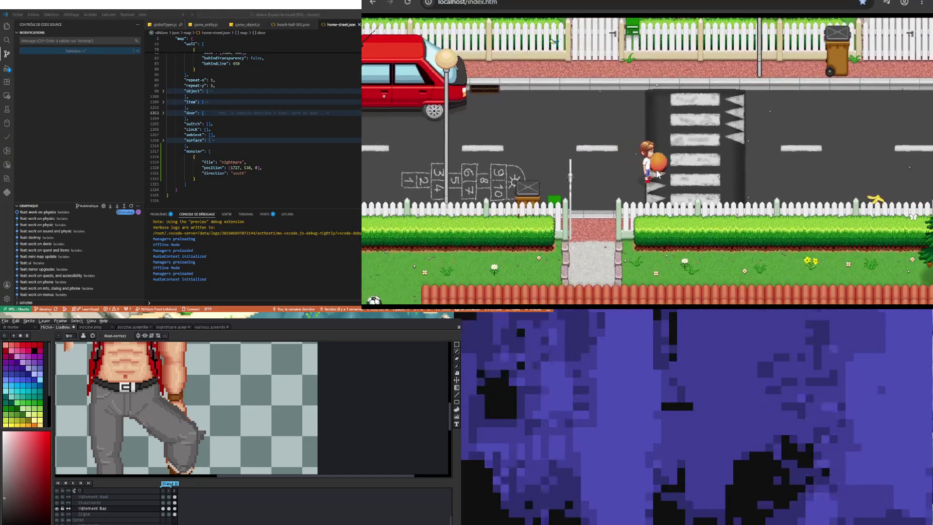
- Drop the orange ball, walk the boy around the street with the arrow keys, retake the ball and head toward the crosswalk
key("space")
key("Right")
key("Left")
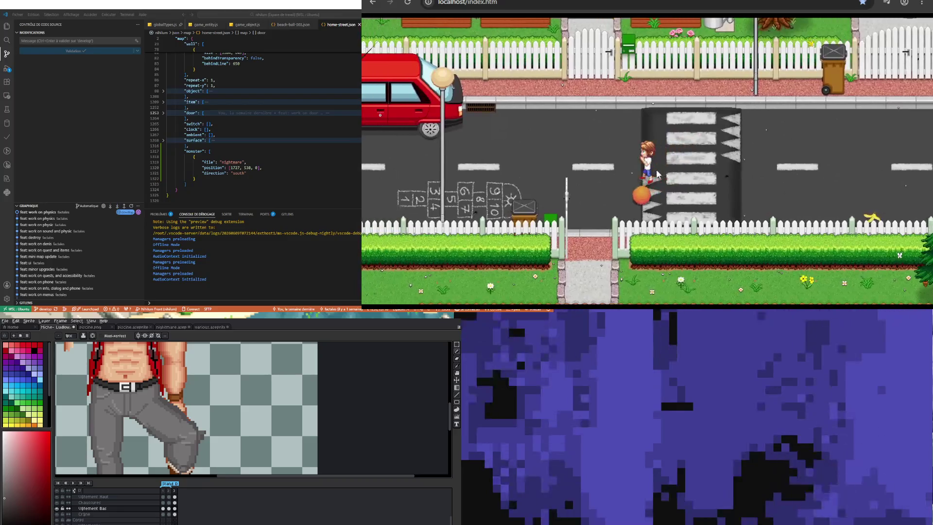
key("Left")
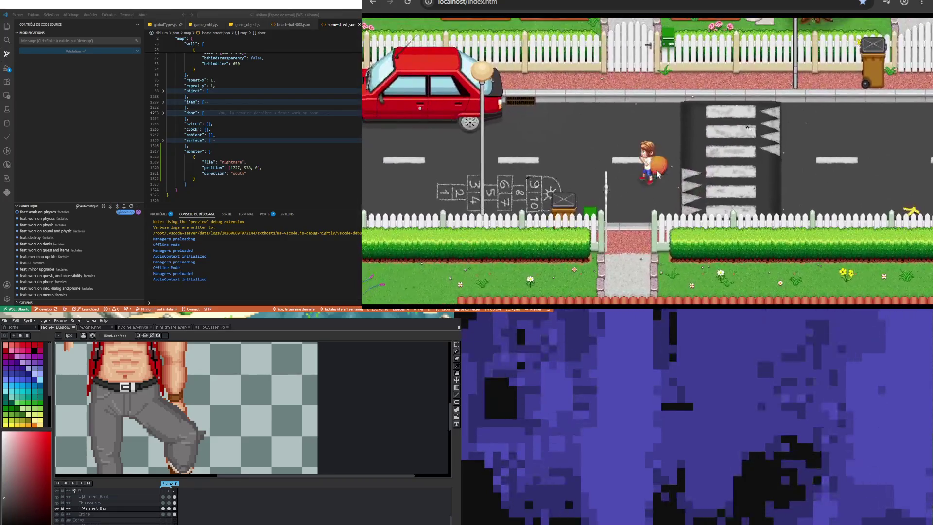
key("Up")
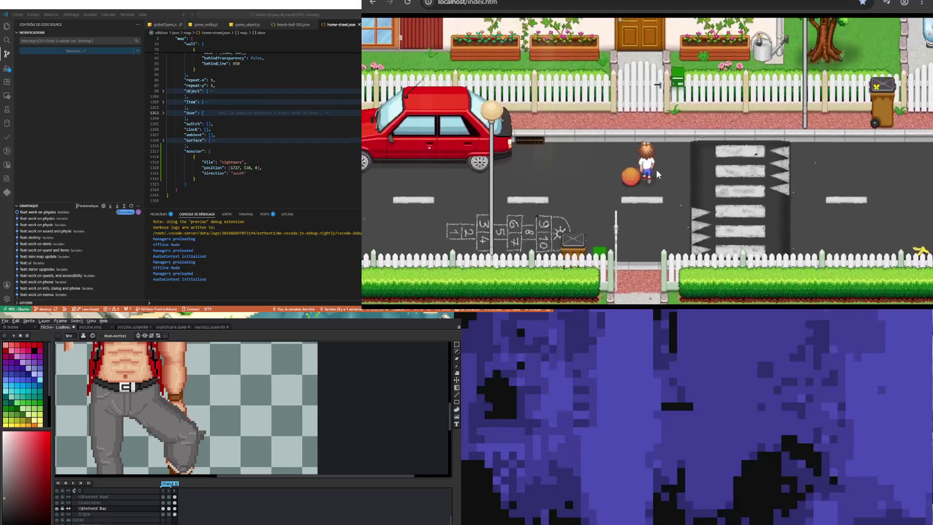
key("Down")
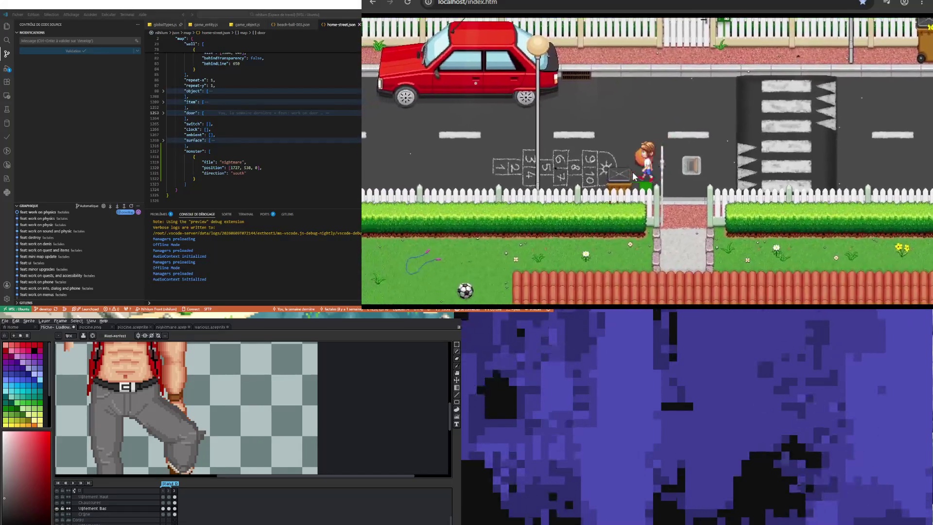
key("Up")
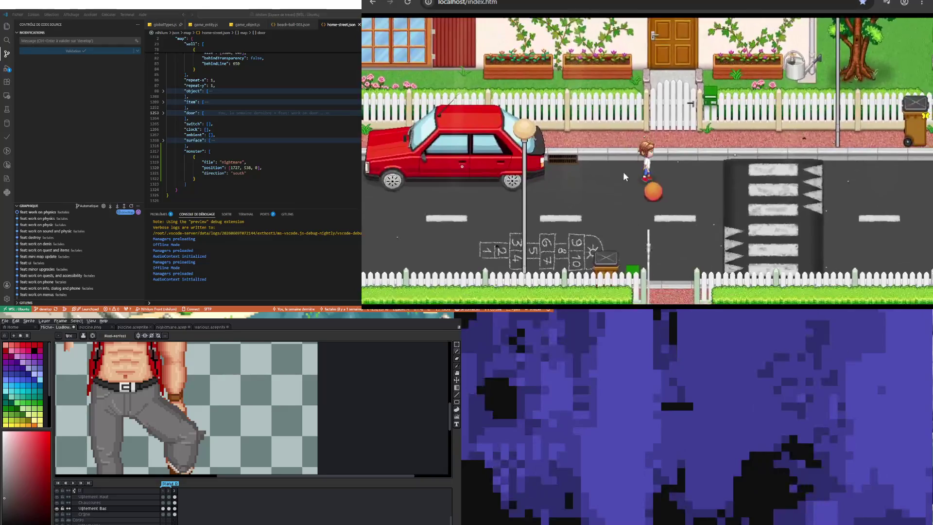
key("Down")
key("Right")
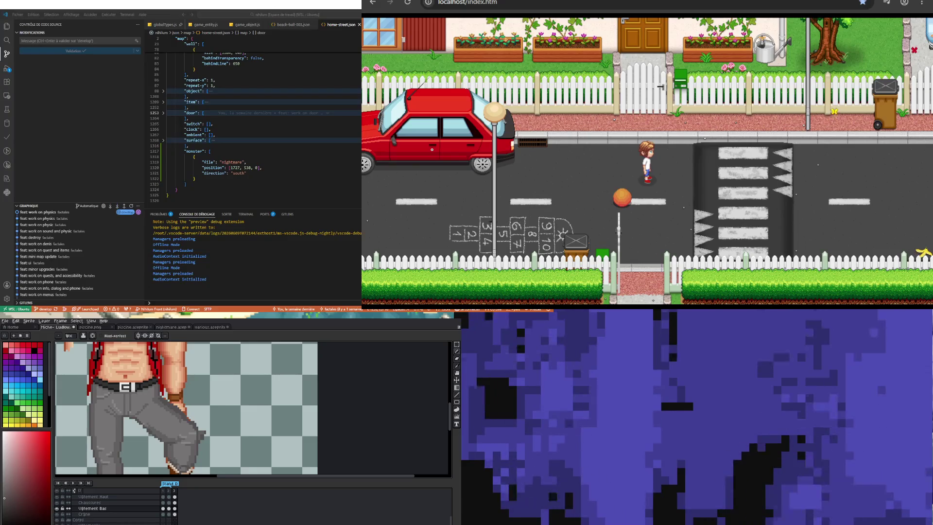
- Open _backlog.todo from the Explorer file tree in Visual Studio Code
left_click(67, 66)
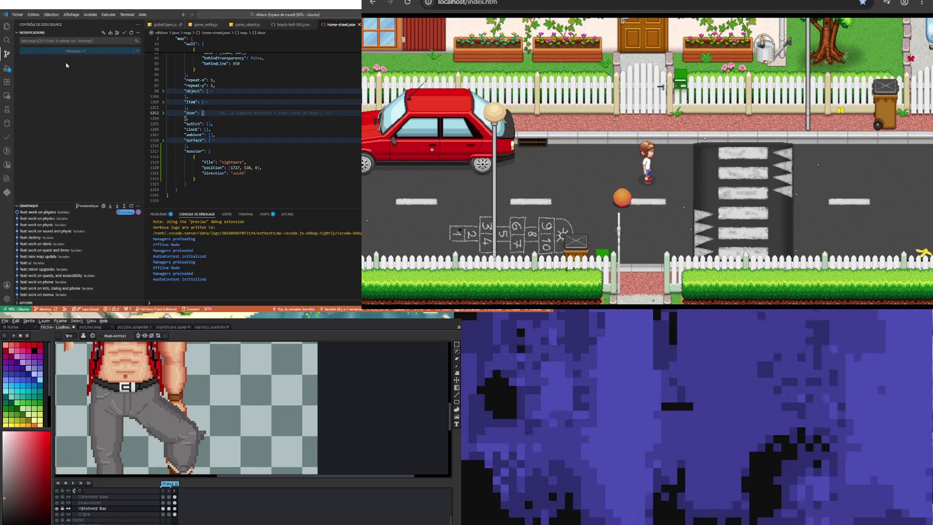
key("ctrl+shift+e")
scroll(55, 217, "down", 3)
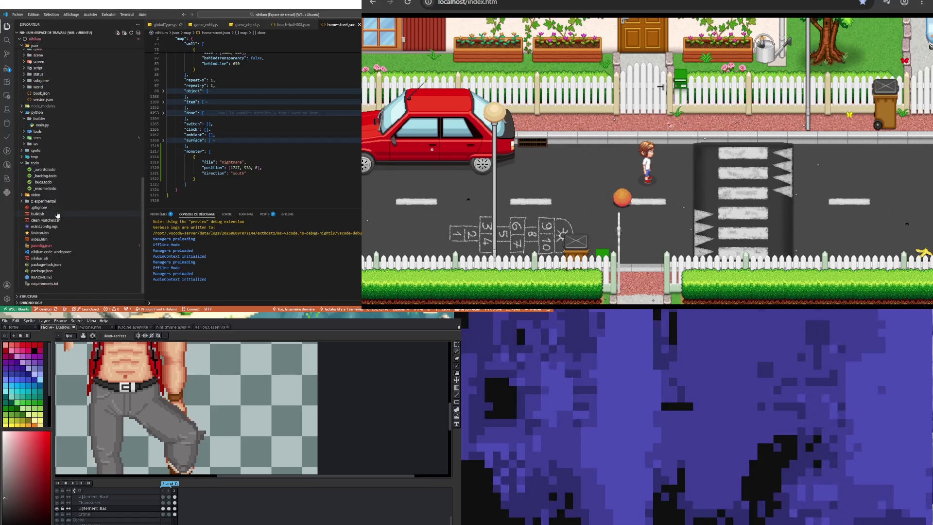
left_click(46, 176)
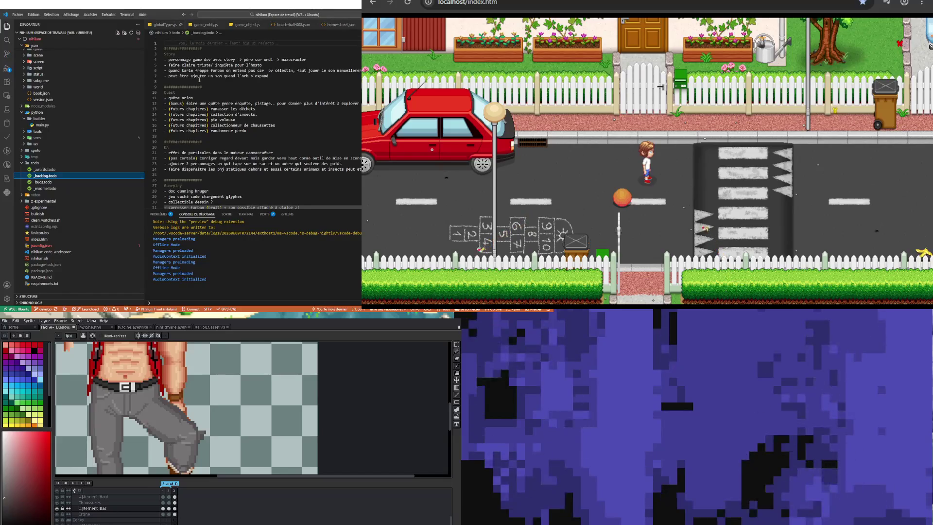
scroll(199, 79, "down", 6)
scroll(202, 149, "down", 6)
scroll(203, 149, "down", 6)
scroll(200, 123, "down", 6)
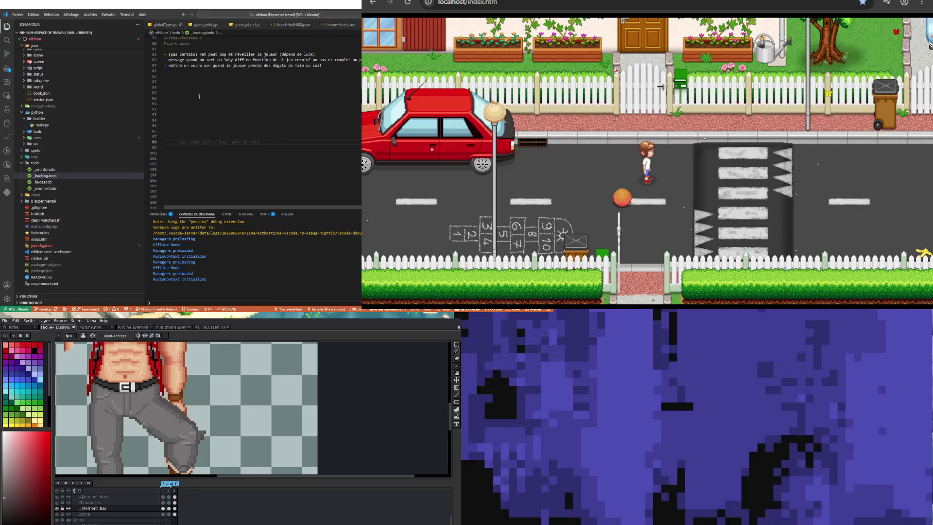
scroll(198, 97, "up", 5)
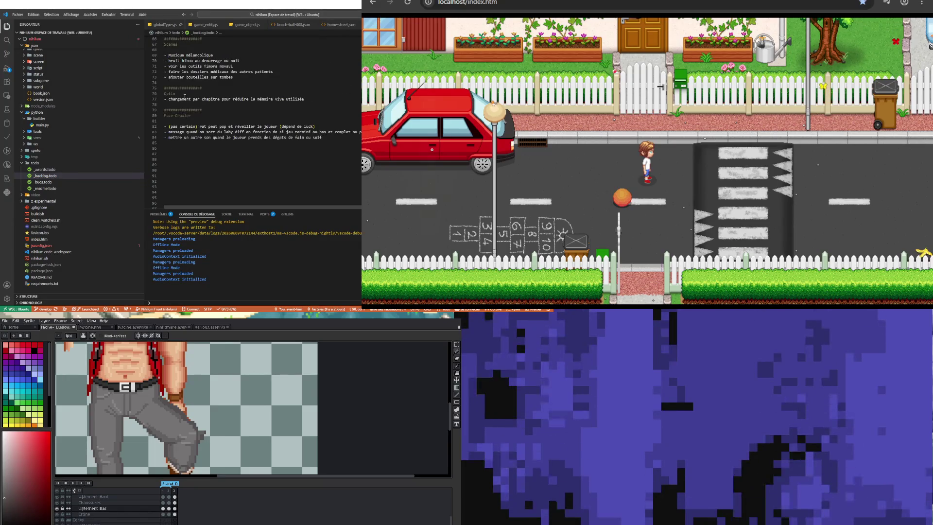
scroll(188, 95, "up", 3)
- Start a new backlog line after "ajouter bouteilles sur tombes" for the sawmill map note
left_click(247, 119)
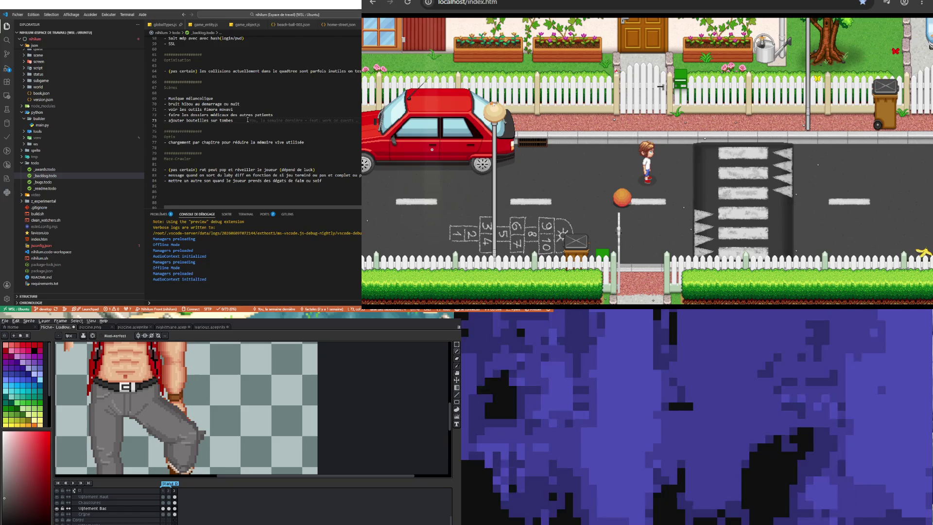
key("Return")
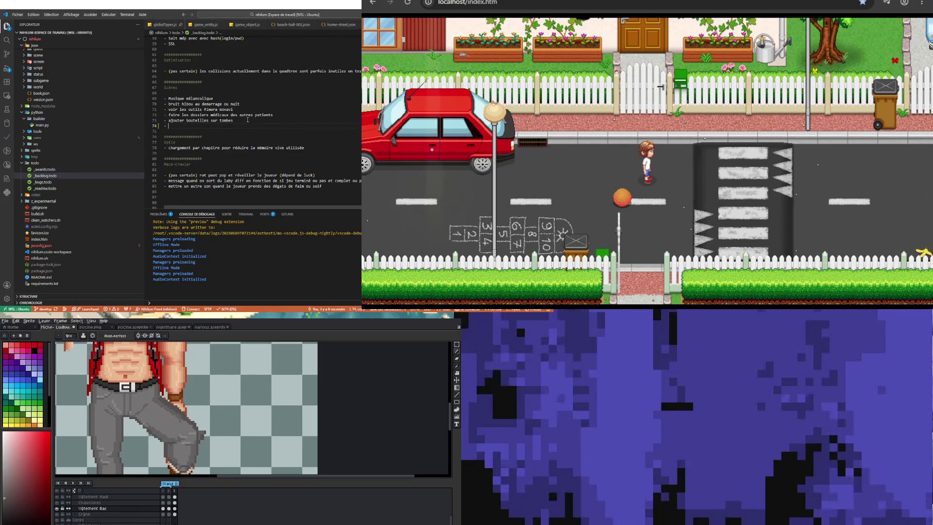
key("BackSpace")
key("BackSpace")
key("BackSpace")
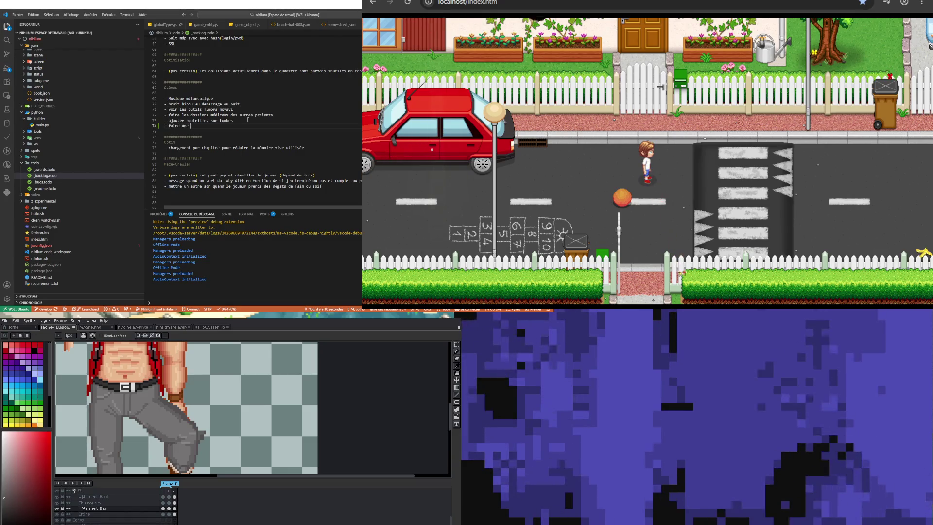
type("faire une mup ic")
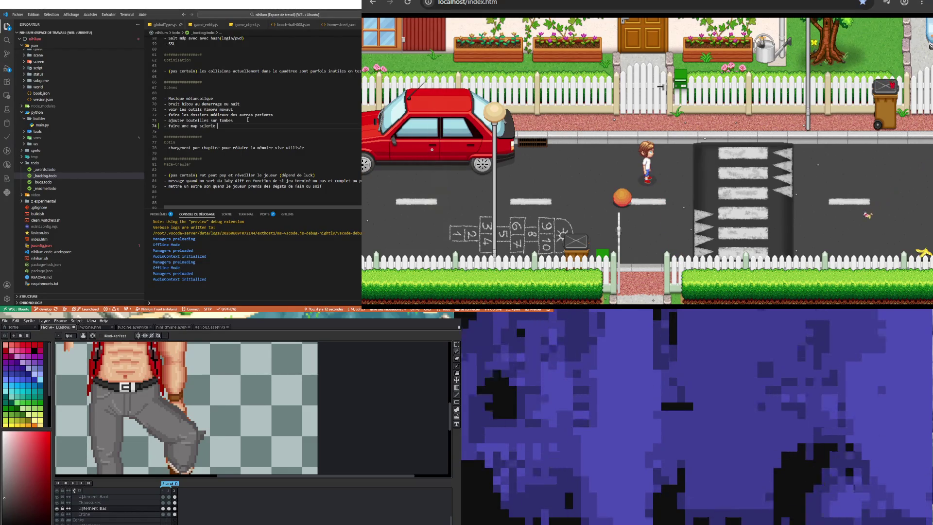
type("our")
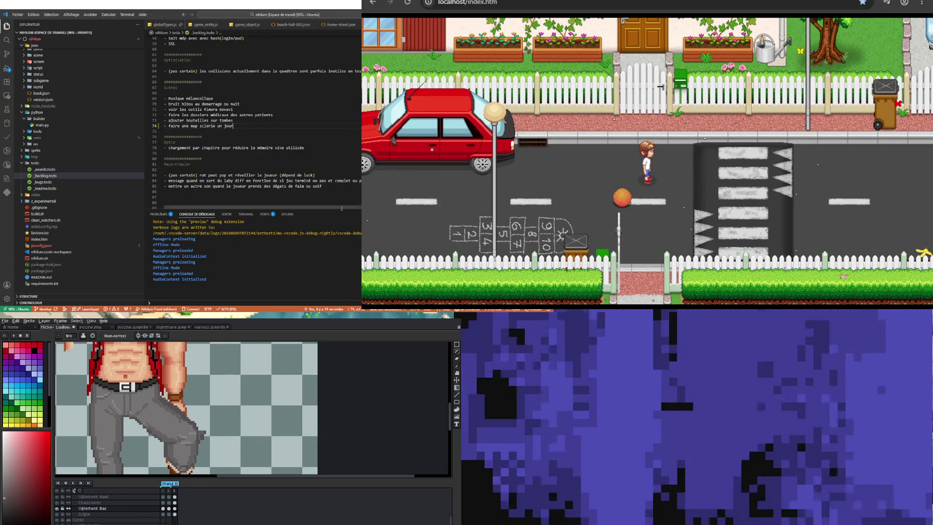
- In the localhost game, walk the boy into the garden and push the lawnmower along the path
key("alt+Tab")
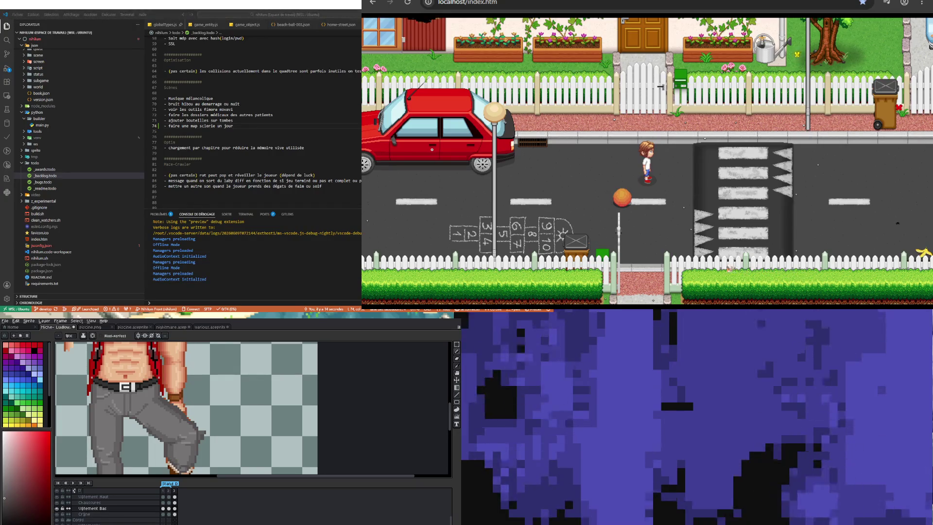
key("Down")
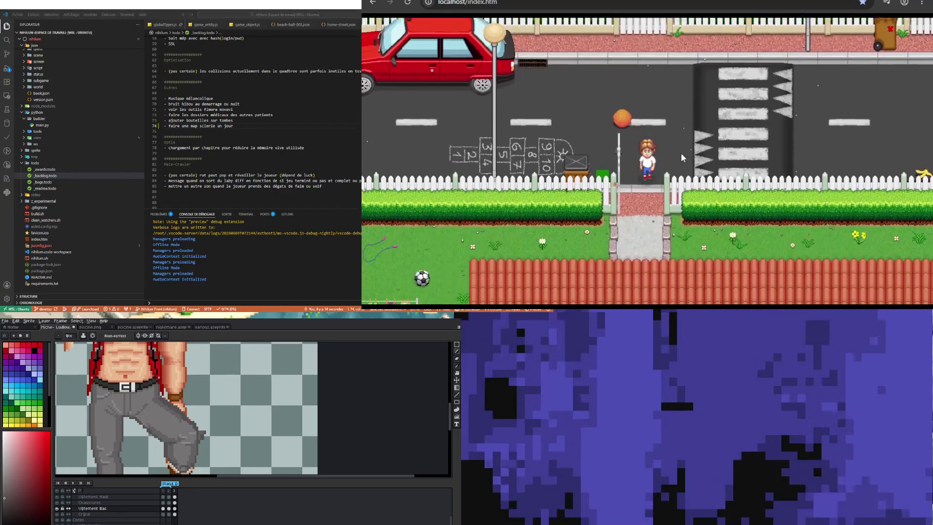
key("Left")
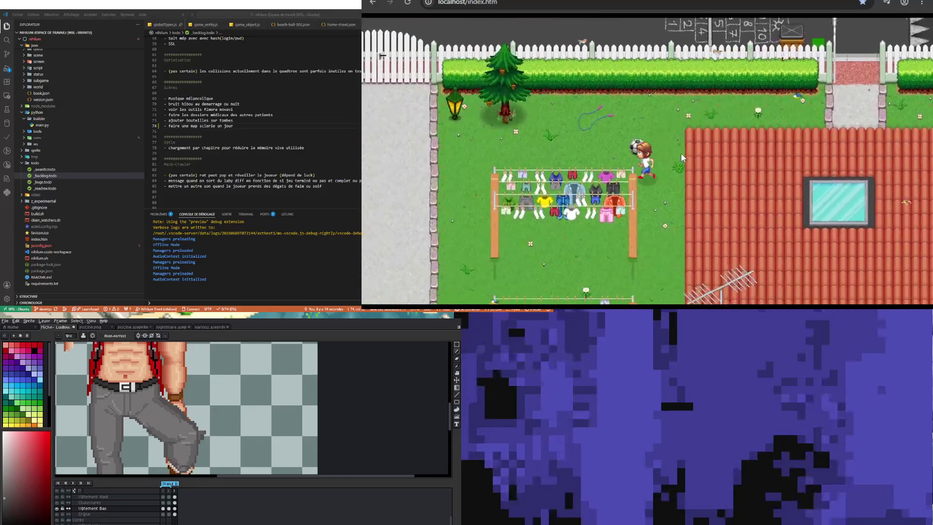
key("Down")
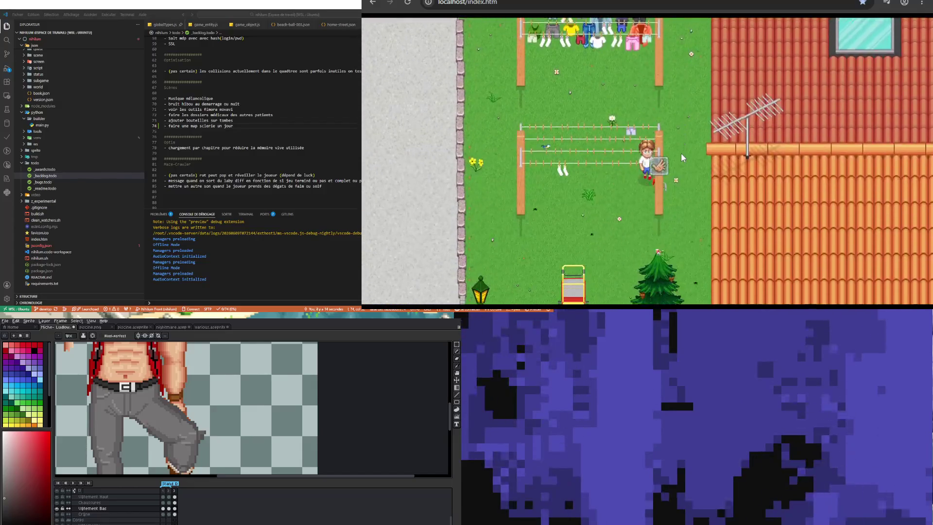
key("Left")
key("Up")
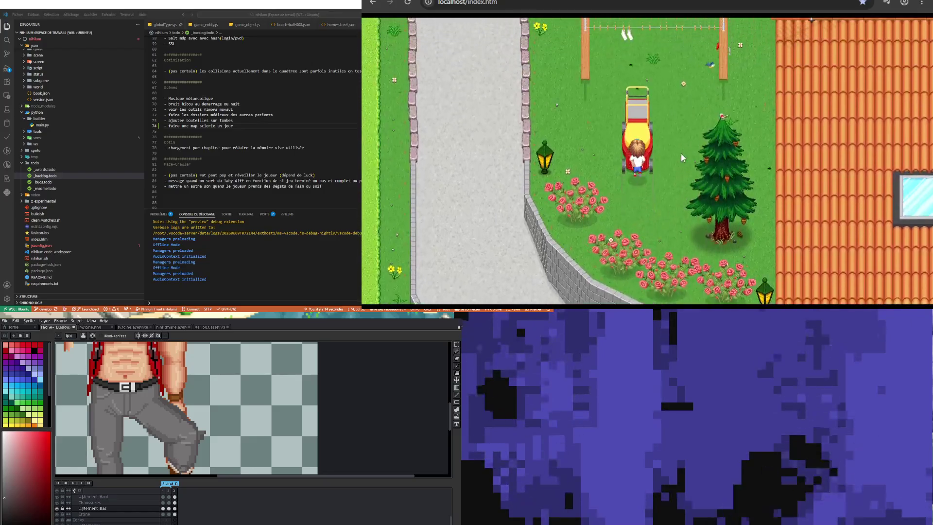
key("Right")
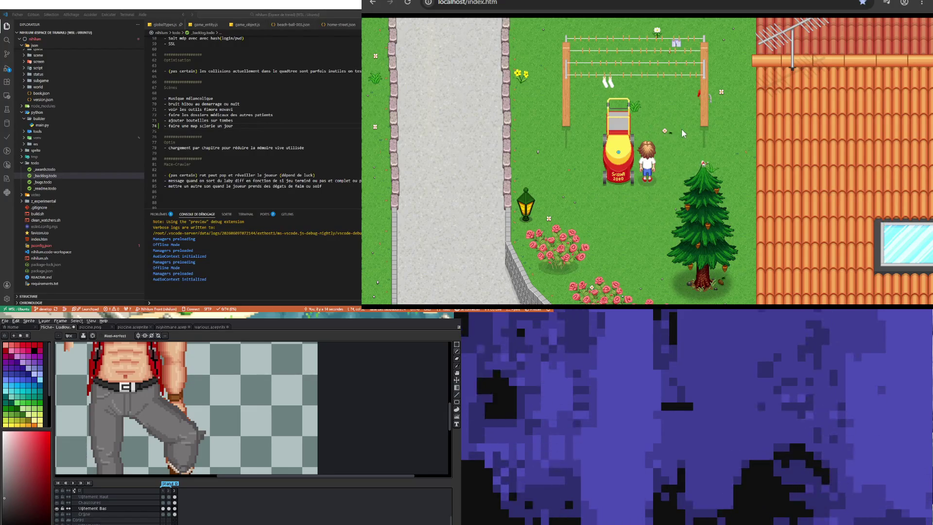
key("Up")
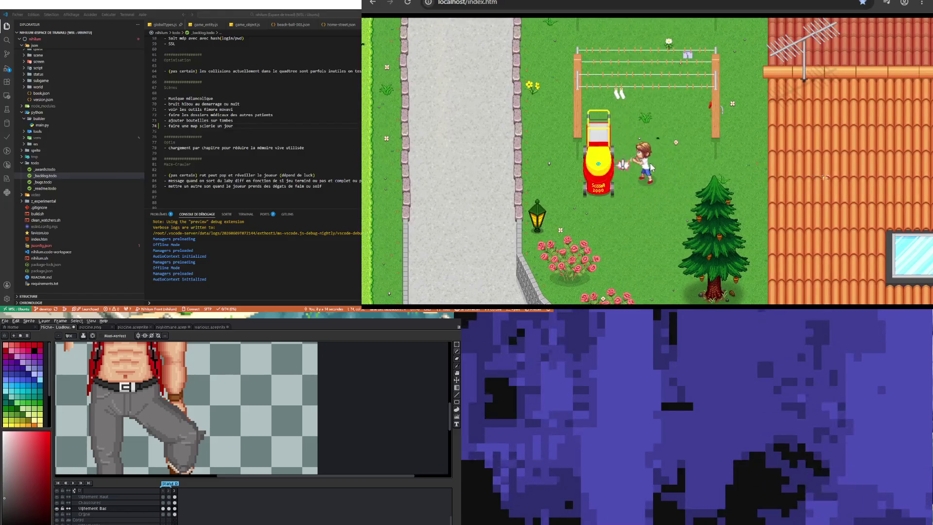
key("Left")
key("Down")
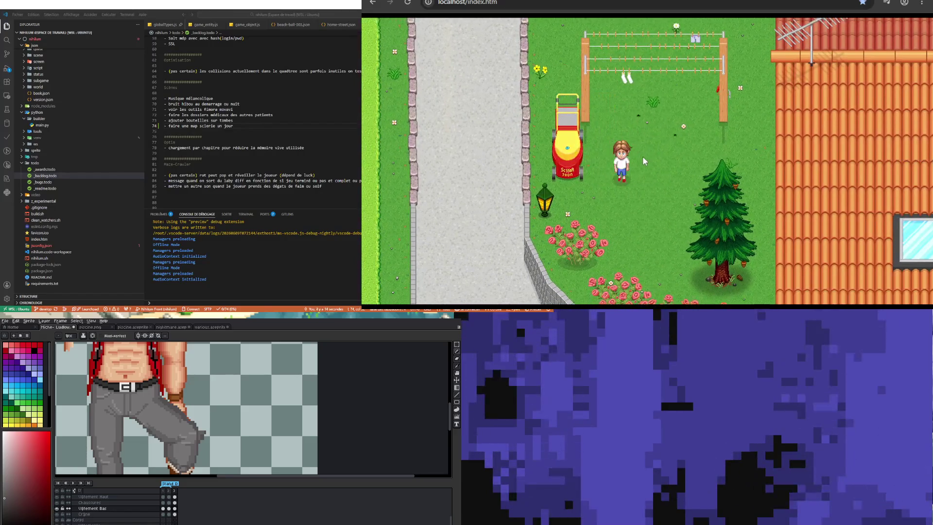
key("Up")
key("Left")
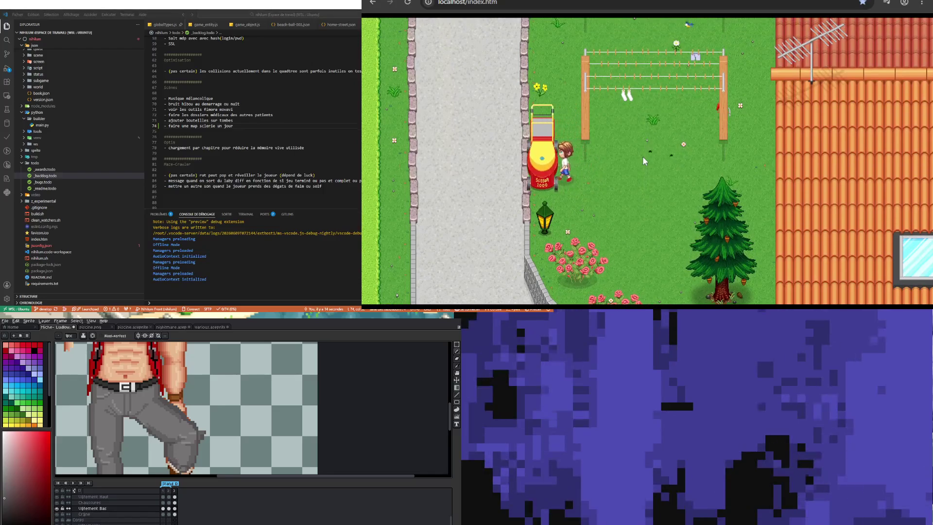
key("Left")
key("Down")
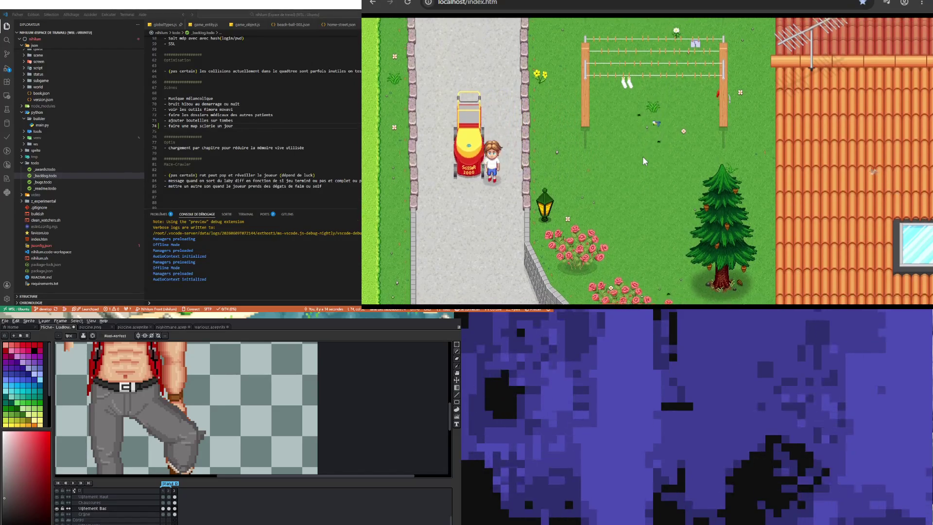
key("Up")
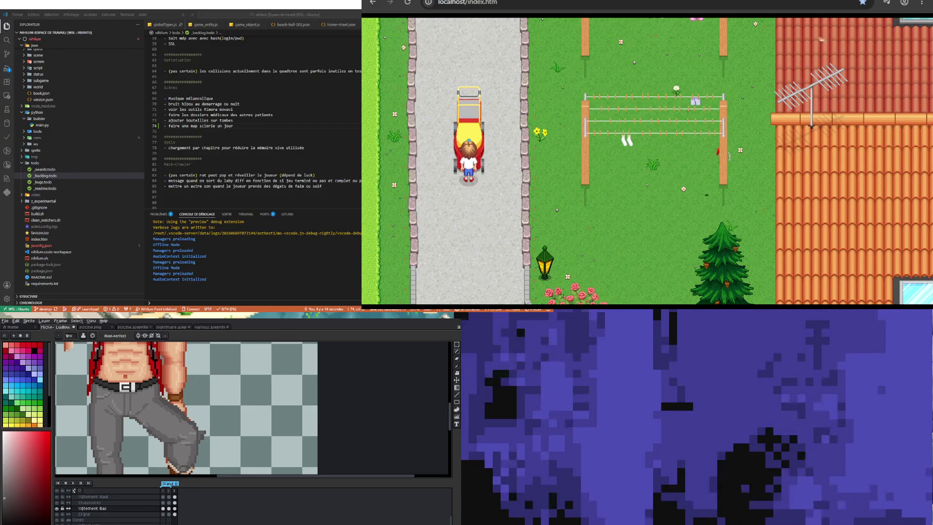
- Walk the boy up to the hedge gate, then show the green pose guide layer in Aseprite
key("Right")
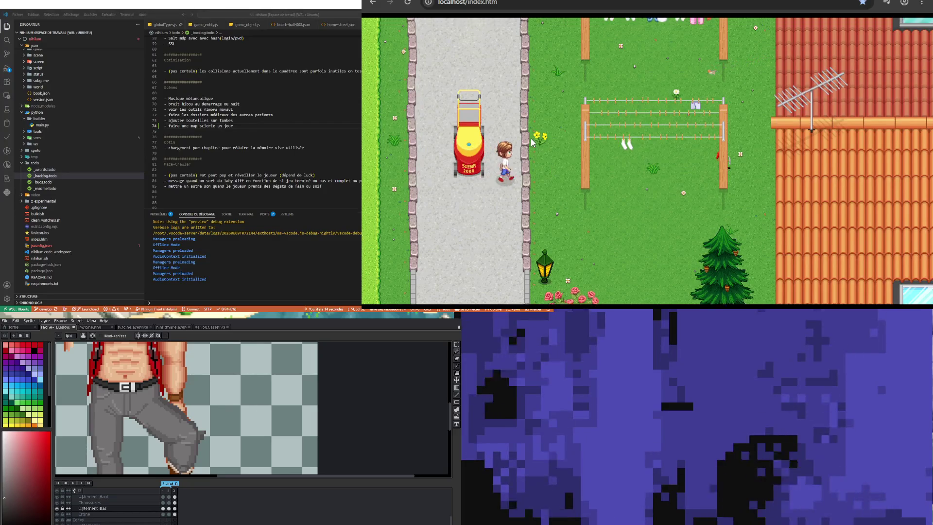
key("Up")
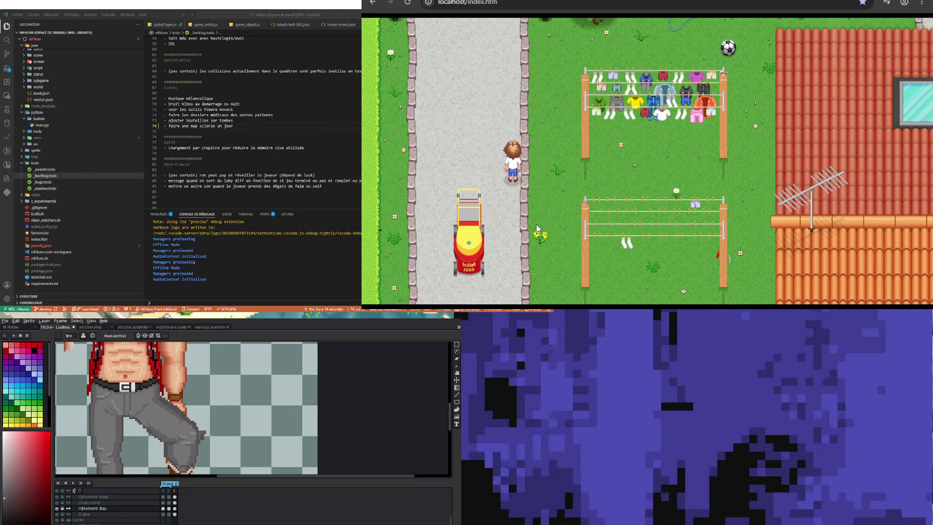
key("Up")
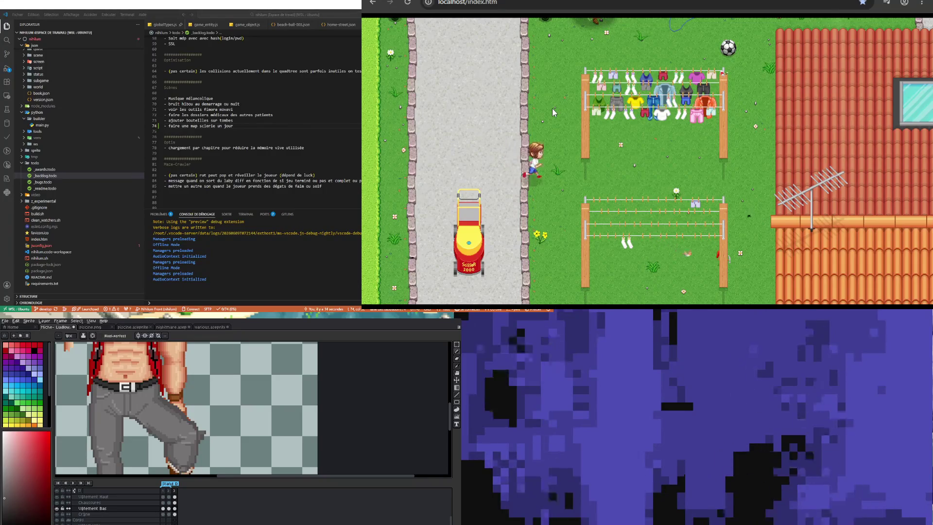
key("Right")
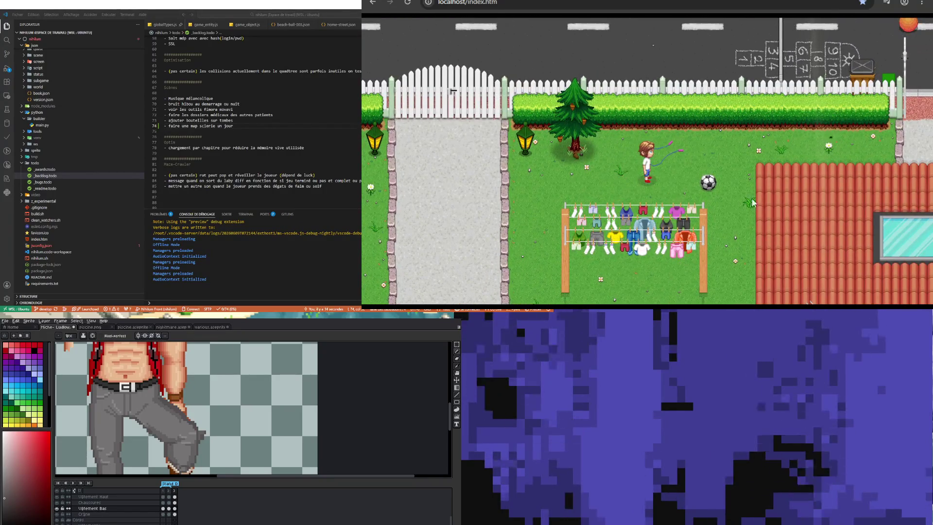
key("Right")
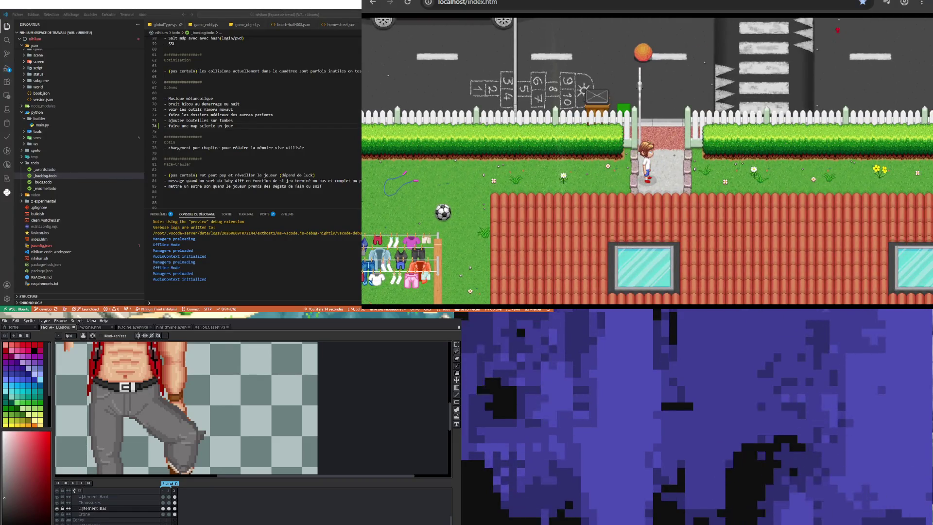
scroll(182, 408, "down", 2)
scroll(109, 507, "up", 3)
left_click(60, 501)
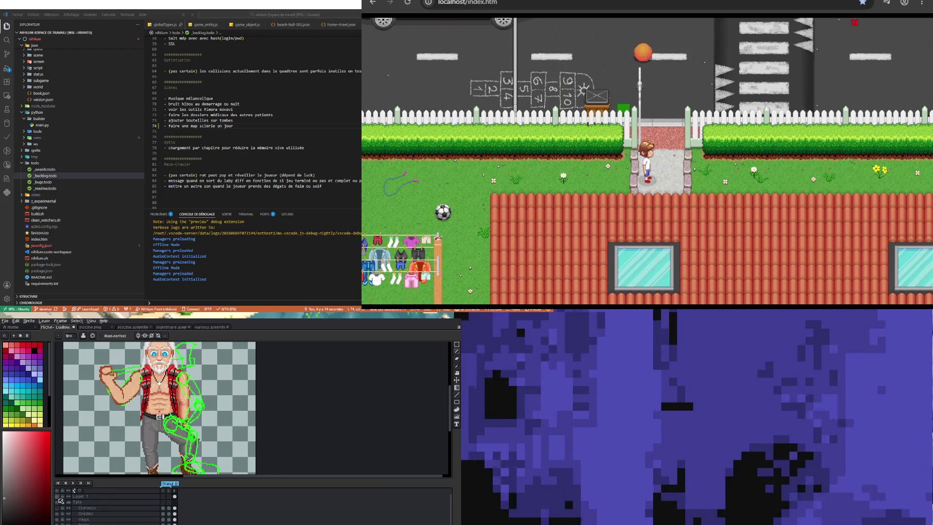
scroll(146, 423, "up", 2)
scroll(199, 402, "up", 1)
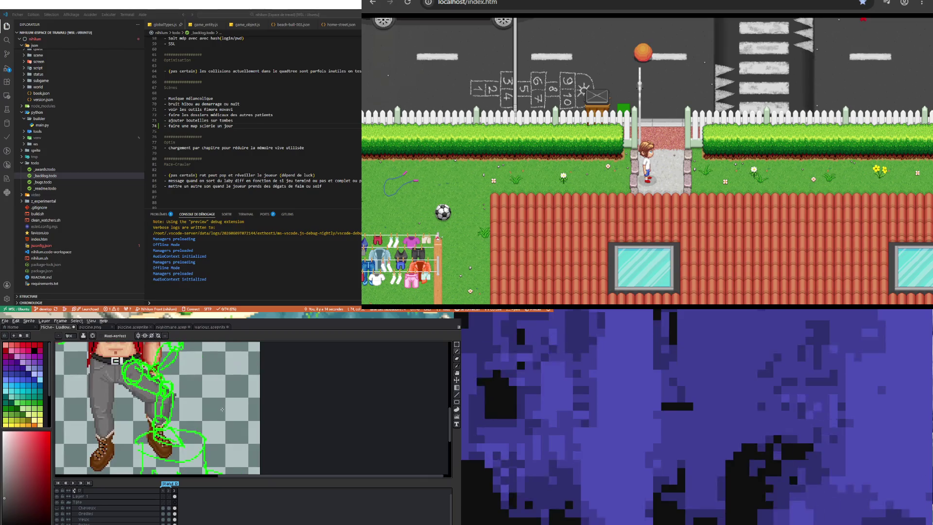
left_click(457, 351)
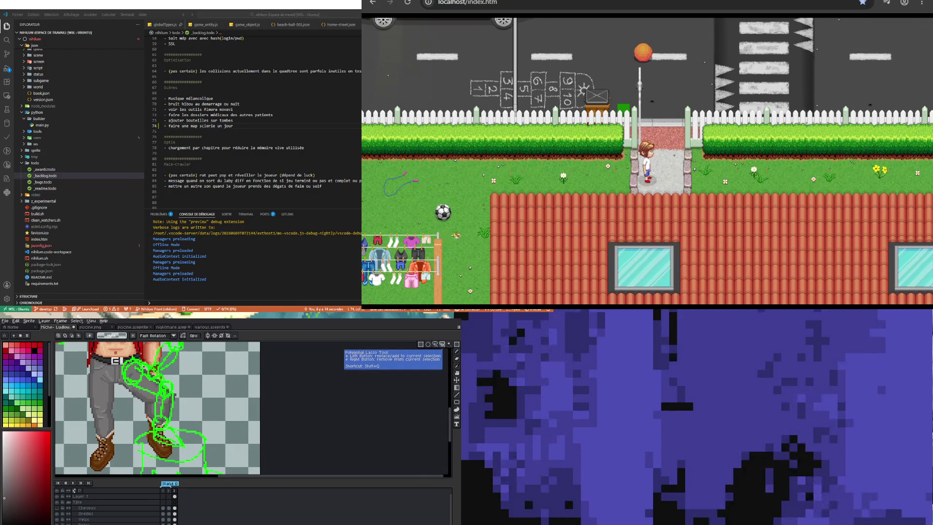
left_click(80, 497)
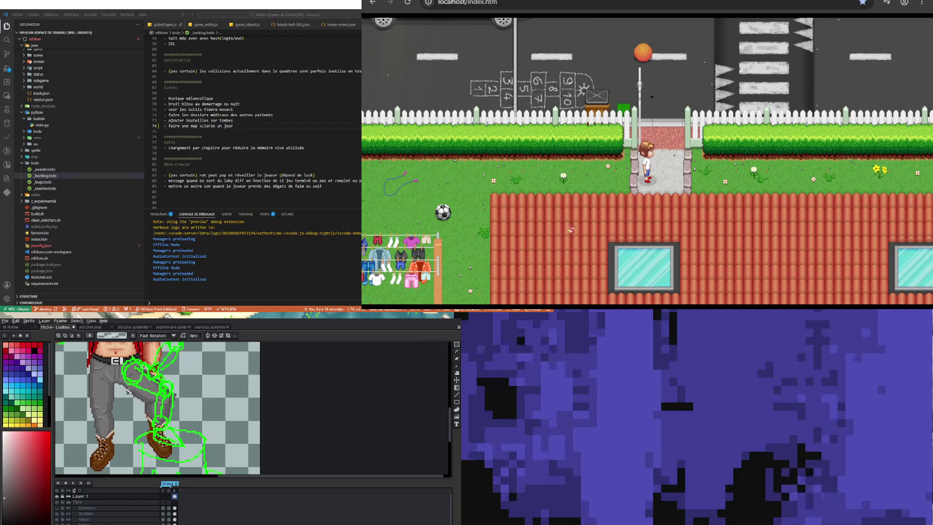
left_click_drag(148, 414, 185, 455)
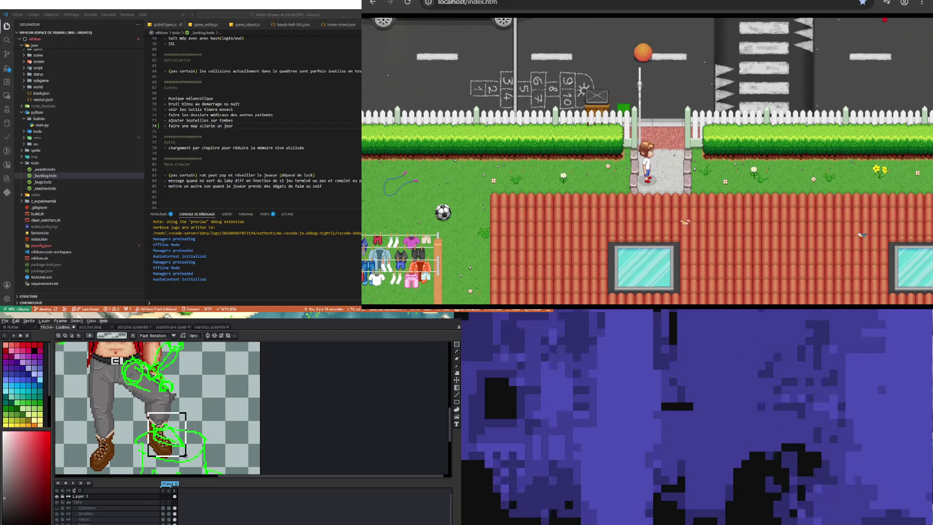
key("ctrl+d")
scroll(167, 400, "down", 2)
scroll(167, 400, "up", 1)
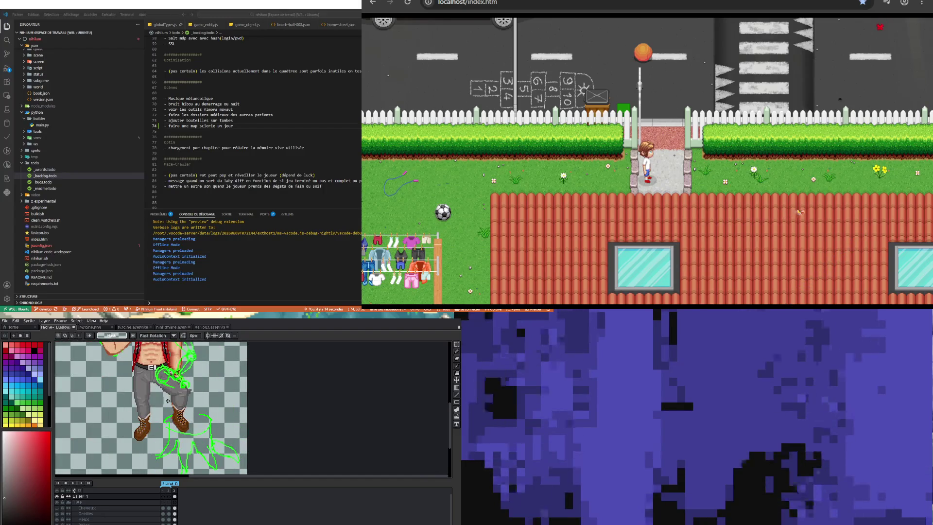
scroll(172, 378, "up", 1)
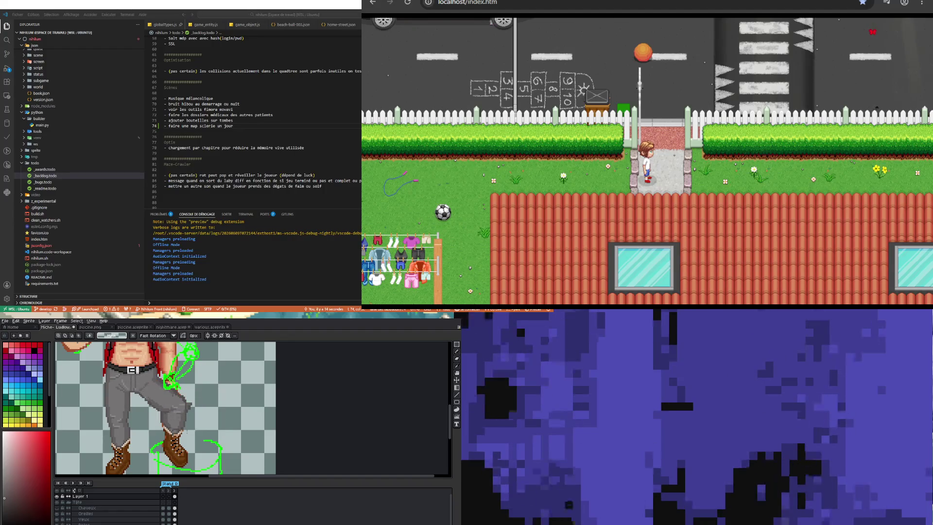
scroll(208, 410, "down", 2)
scroll(207, 410, "up", 1)
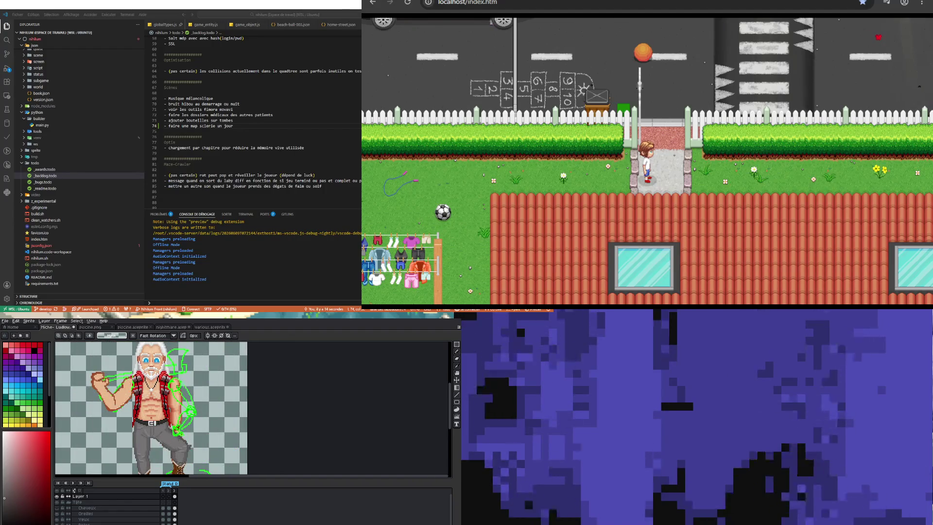
scroll(207, 410, "down", 1)
scroll(208, 409, "up", 1)
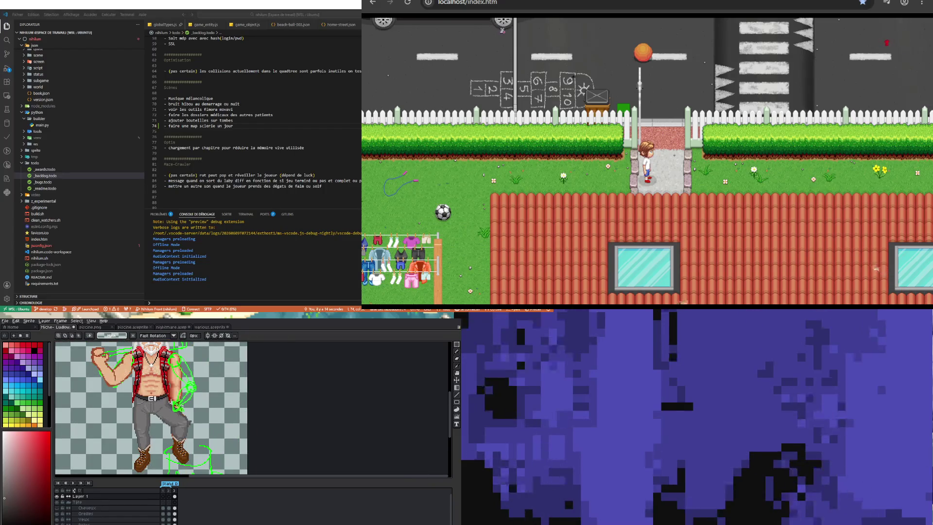
scroll(208, 410, "up", 1)
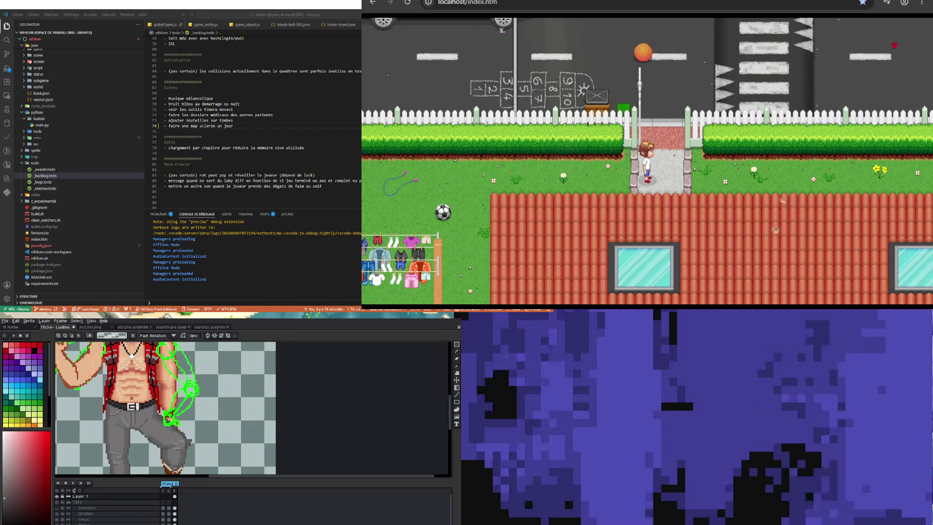
scroll(165, 409, "down", 1)
left_click(174, 495)
scroll(146, 408, "down", 1)
scroll(147, 408, "up", 1)
scroll(146, 408, "up", 1)
scroll(208, 409, "up", 1)
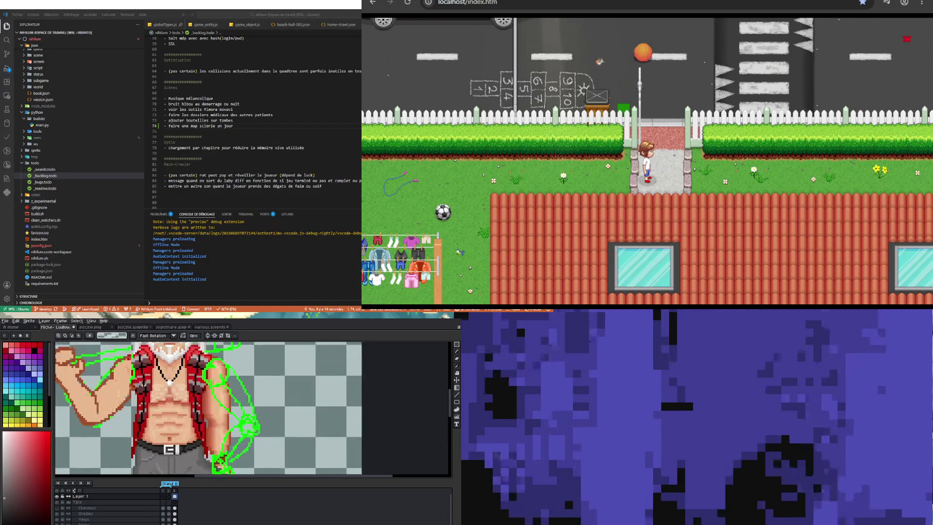
key("i")
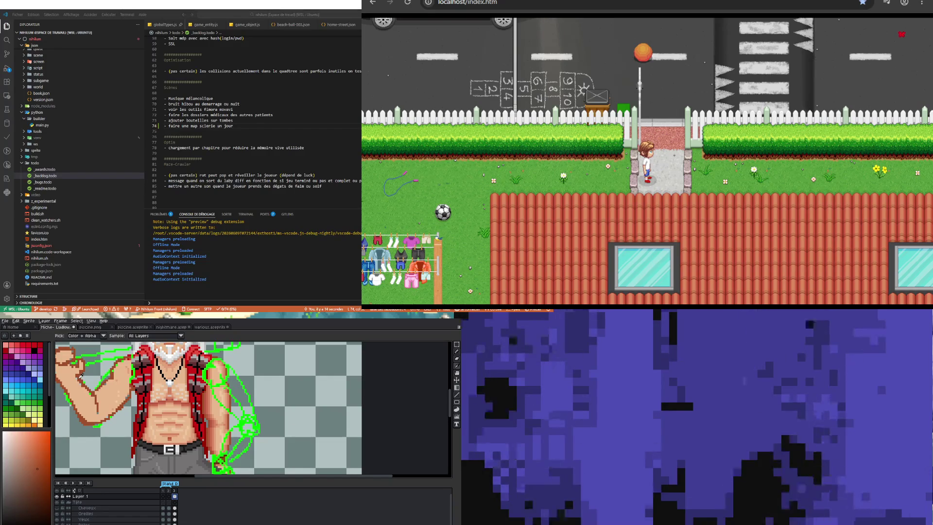
key("b")
scroll(208, 408, "down", 1)
scroll(207, 408, "down", 1)
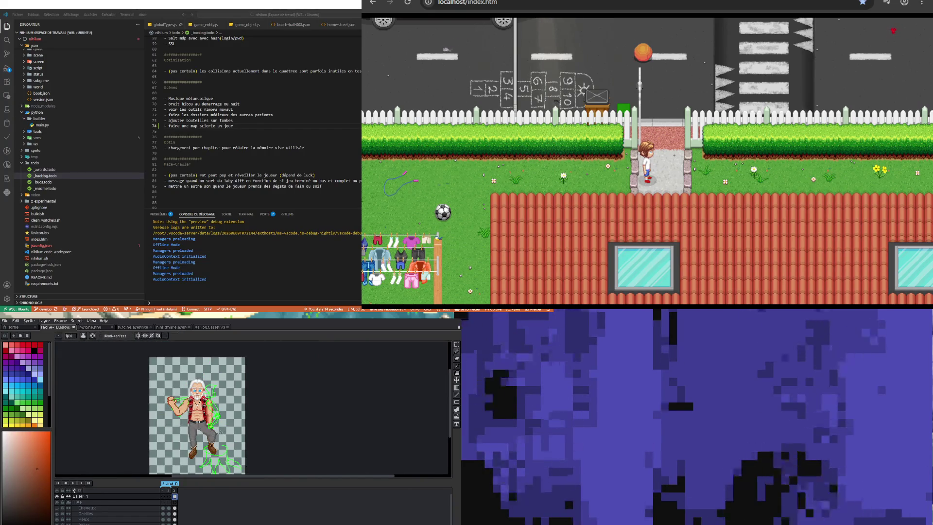
scroll(216, 400, "up", 1)
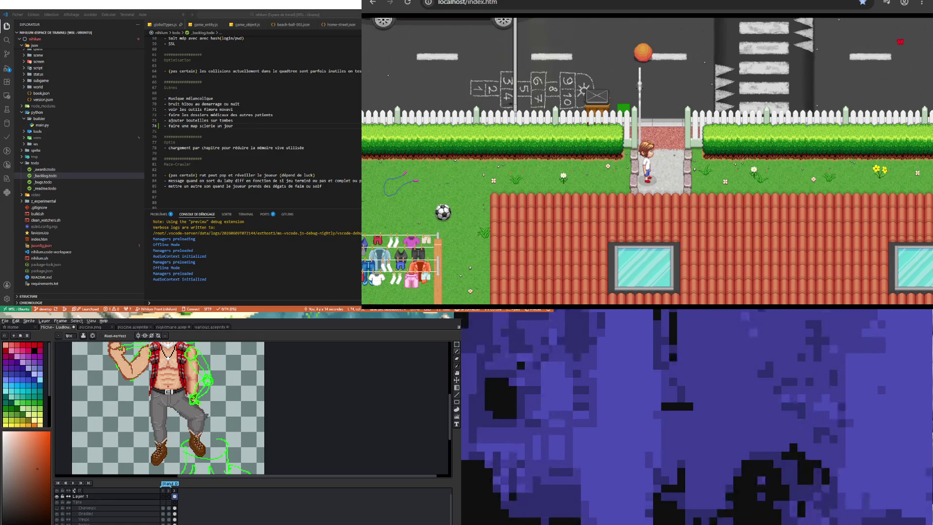
scroll(204, 428, "up", 1)
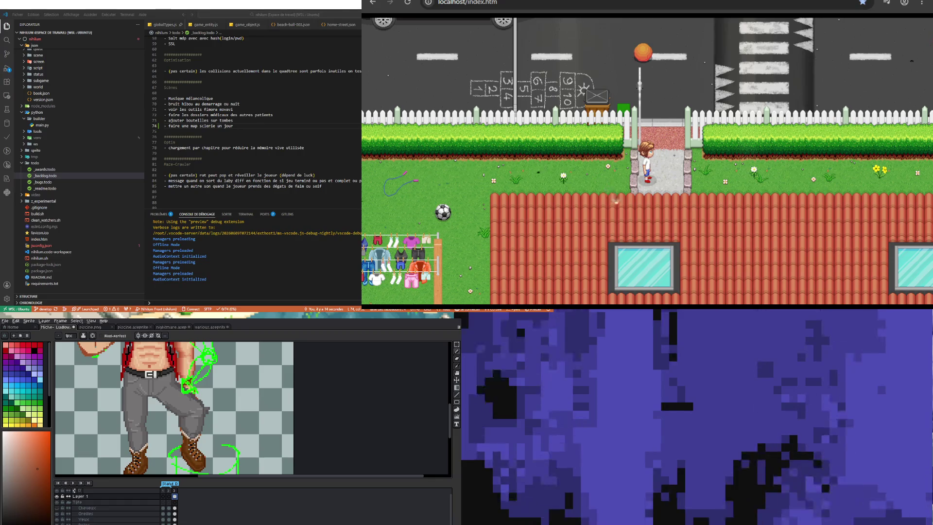
scroll(175, 408, "down", 1)
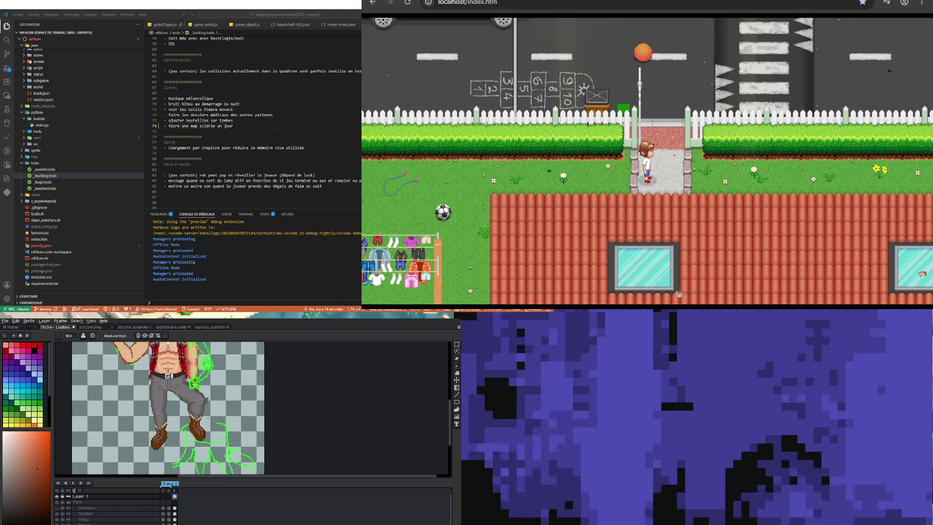
scroll(175, 408, "up", 1)
scroll(175, 408, "up", 1)
scroll(175, 408, "down", 1)
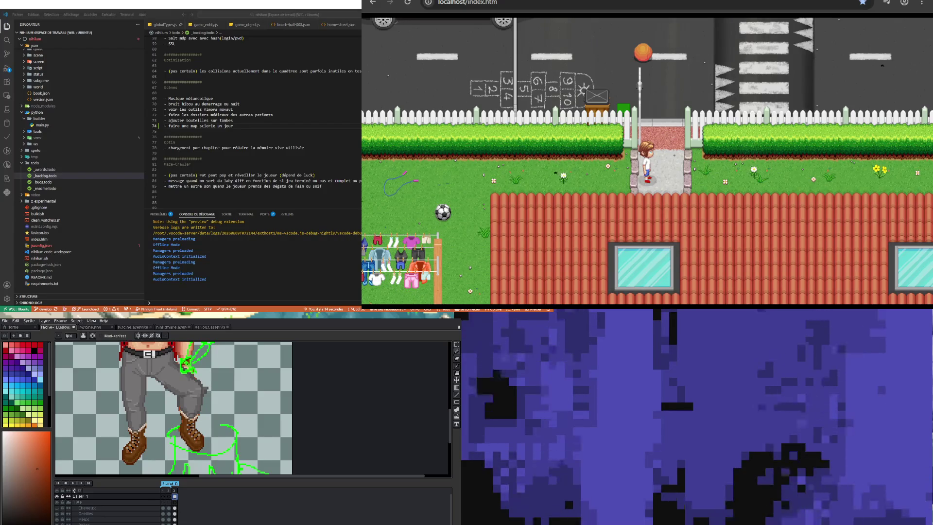
left_click(456, 352)
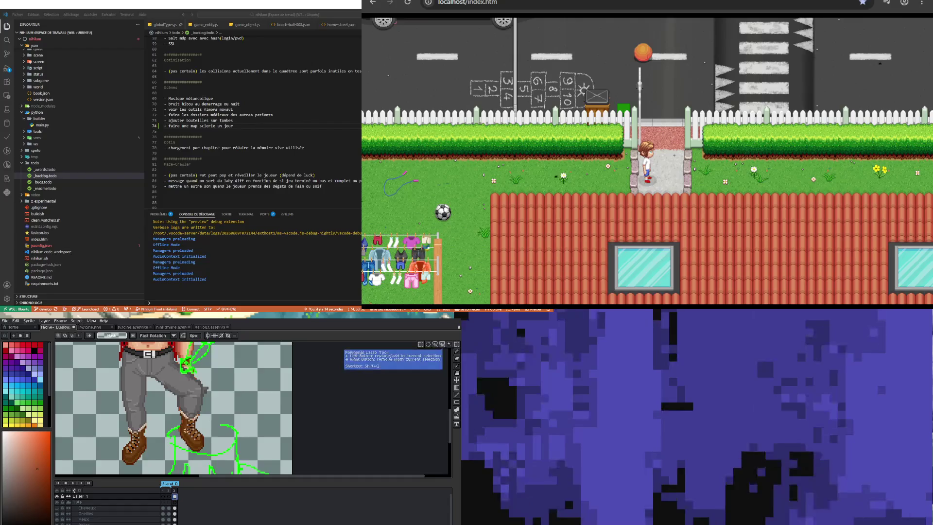
- Lasso the boot on the bent leg on the Chaussures layer and rotate it about 30 degrees
left_click_drag(173, 429, 213, 448)
left_click(215, 456)
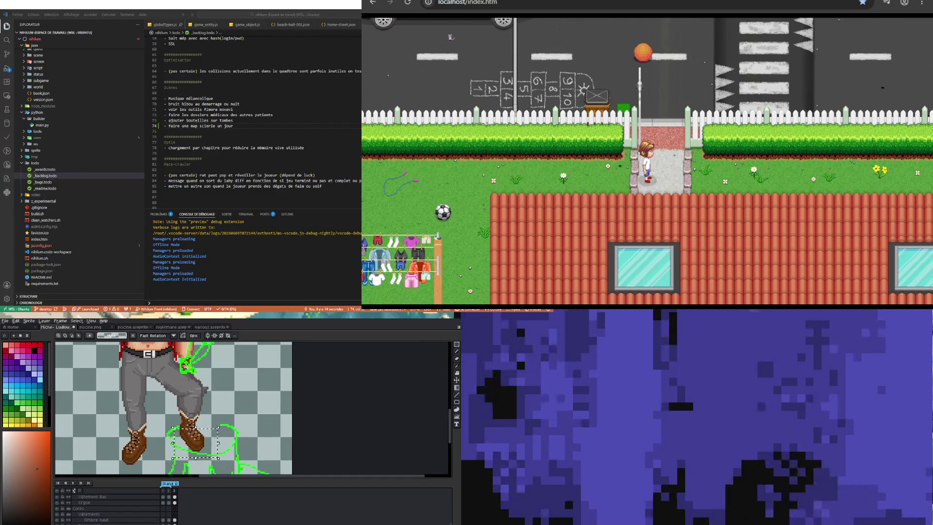
scroll(109, 505, "up", 3)
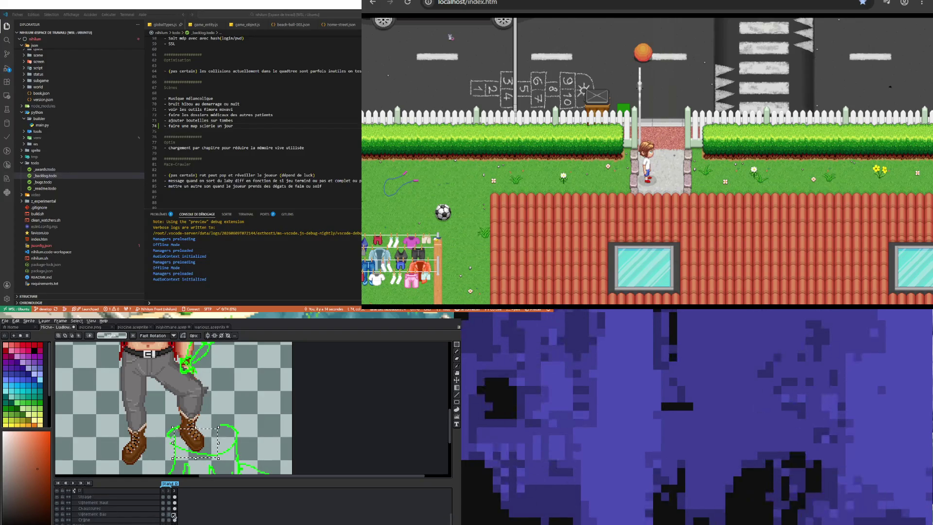
left_click(175, 509)
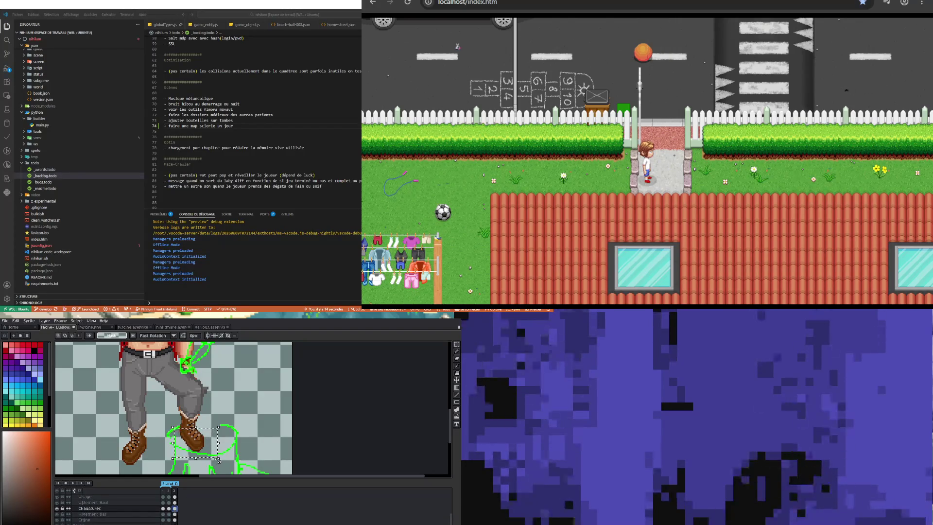
left_click_drag(218, 463, 207, 470)
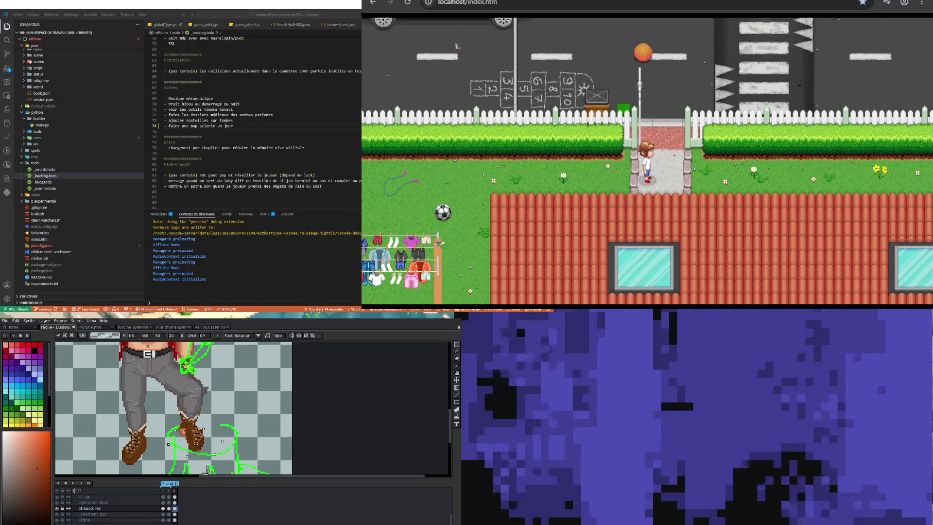
- Reposition the rotated boot under the bent leg and commit the transform
left_click_drag(188, 438, 196, 445)
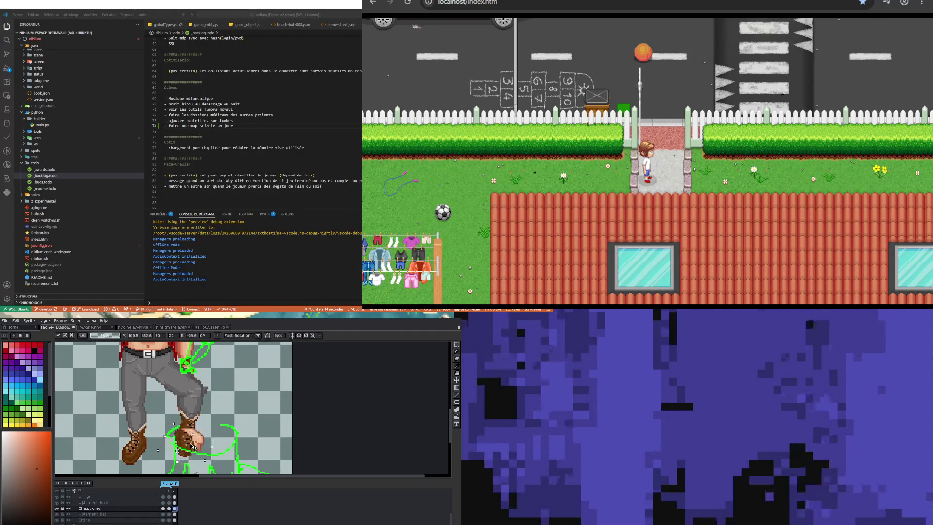
left_click_drag(196, 445, 195, 444)
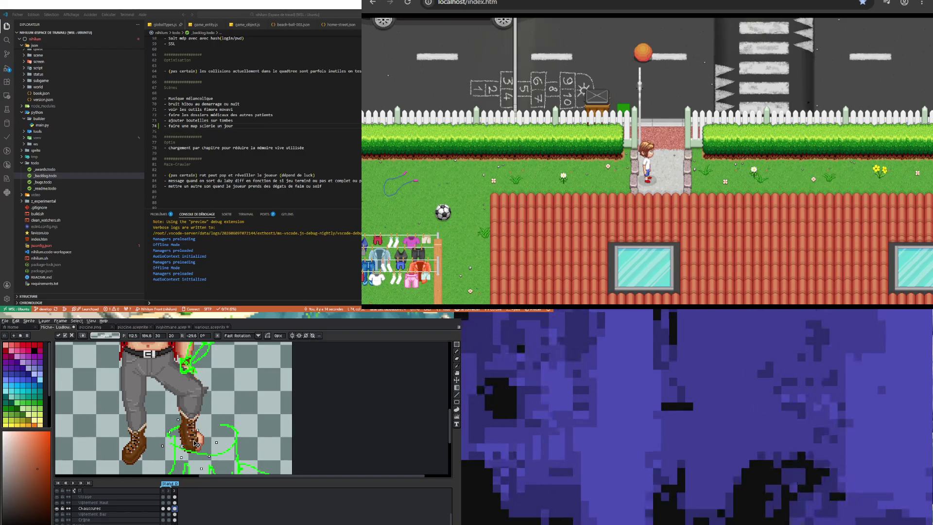
key("ctrl+d")
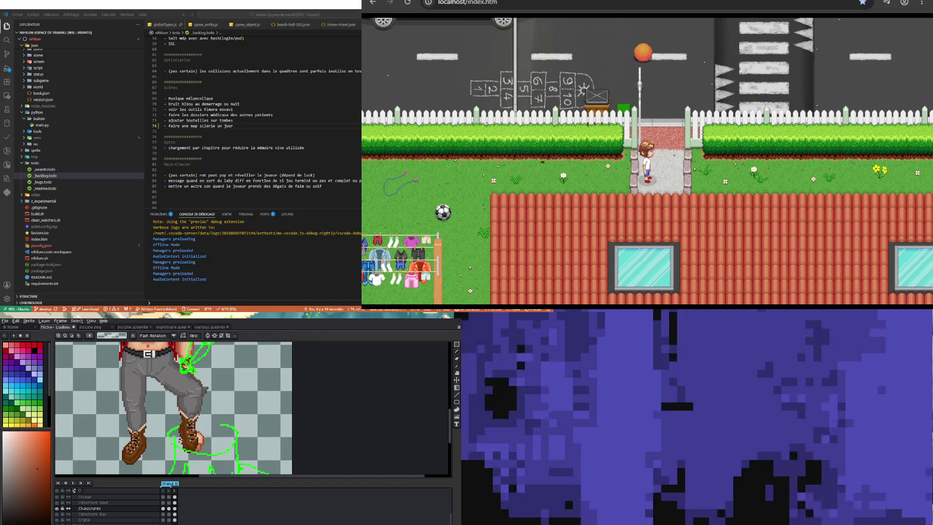
mouse_move(173, 429)
left_mouse_down()
mouse_move(207, 458)
mouse_move(216, 450)
mouse_move(174, 449)
left_mouse_up()
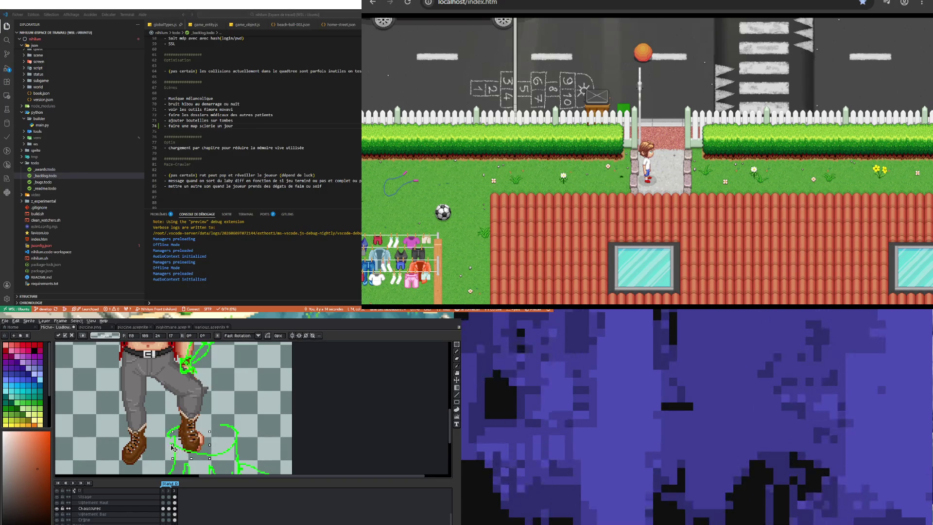
key("Return")
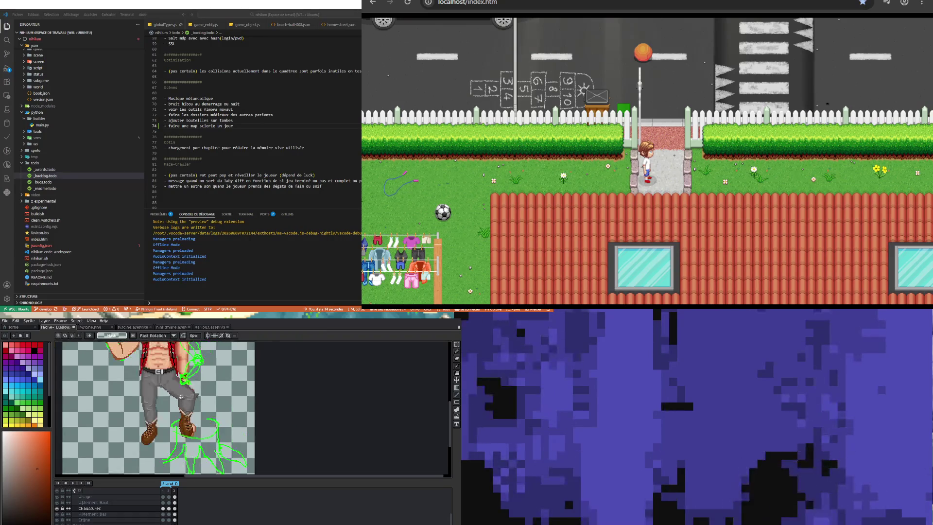
scroll(171, 408, "up", 2)
scroll(216, 428, "up", 1)
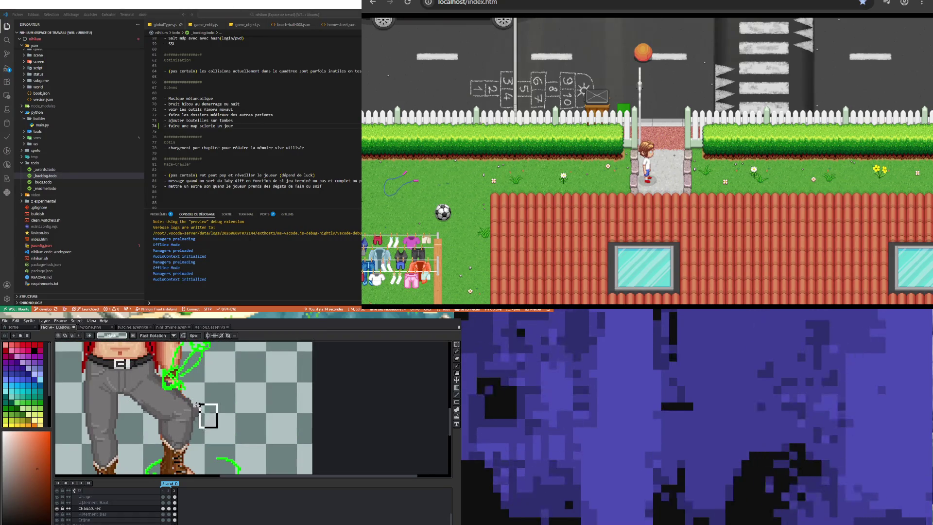
- On the Vêtement Bas layer, freehand-select the lower part of the right trouser leg
left_click_drag(192, 397, 223, 434)
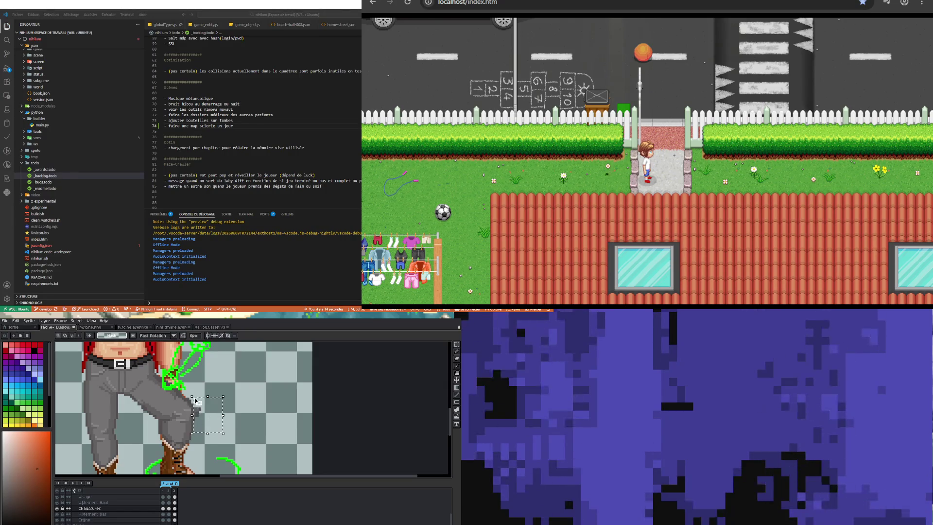
left_click(175, 514)
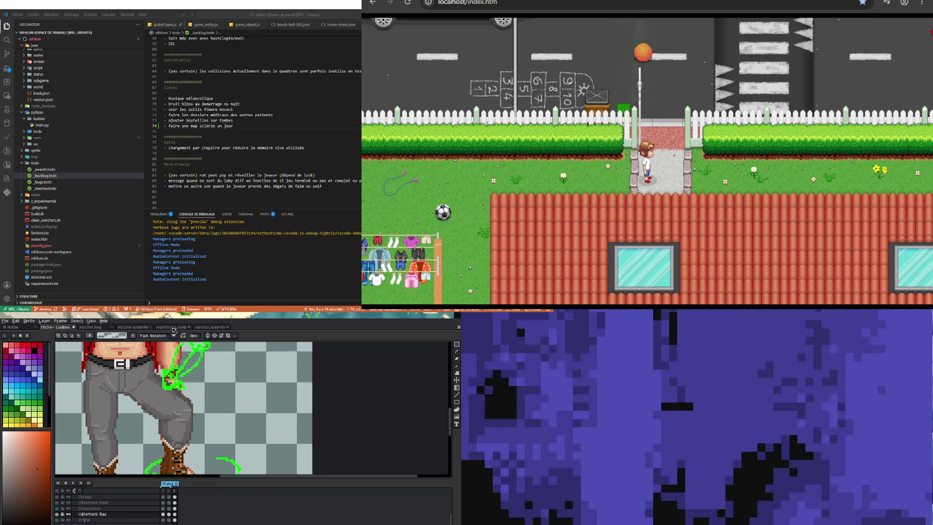
scroll(126, 373, "up", 1)
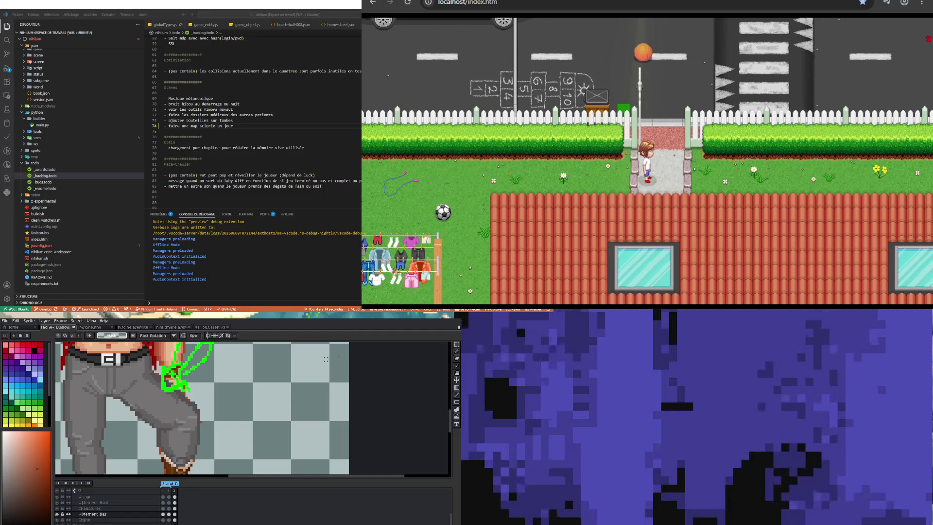
mouse_move(456, 352)
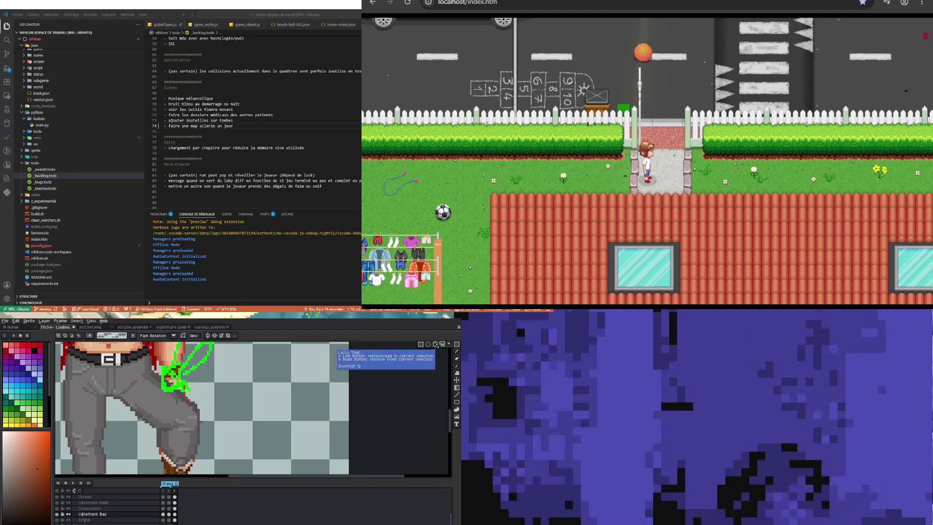
left_click(456, 358)
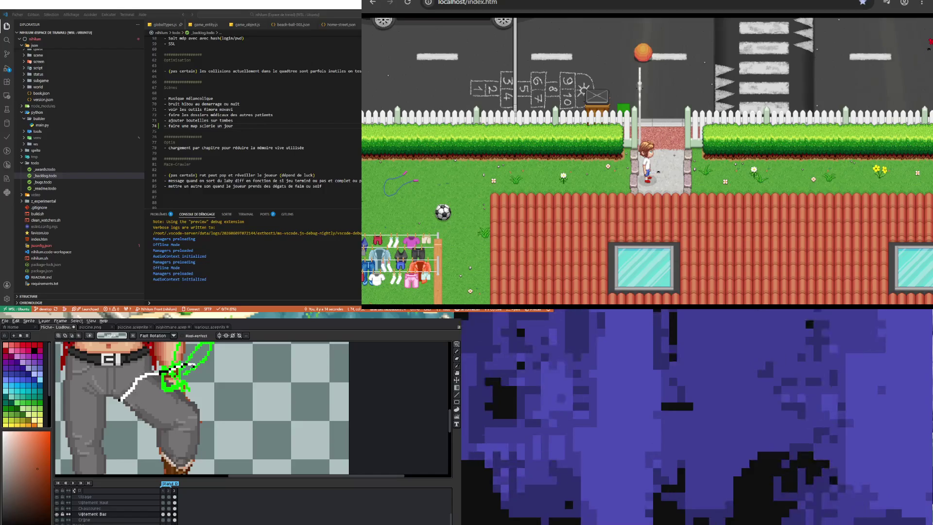
left_click_drag(191, 365, 210, 401)
mouse_move(130, 427)
left_mouse_down()
mouse_move(123, 399)
mouse_move(146, 396)
left_mouse_up()
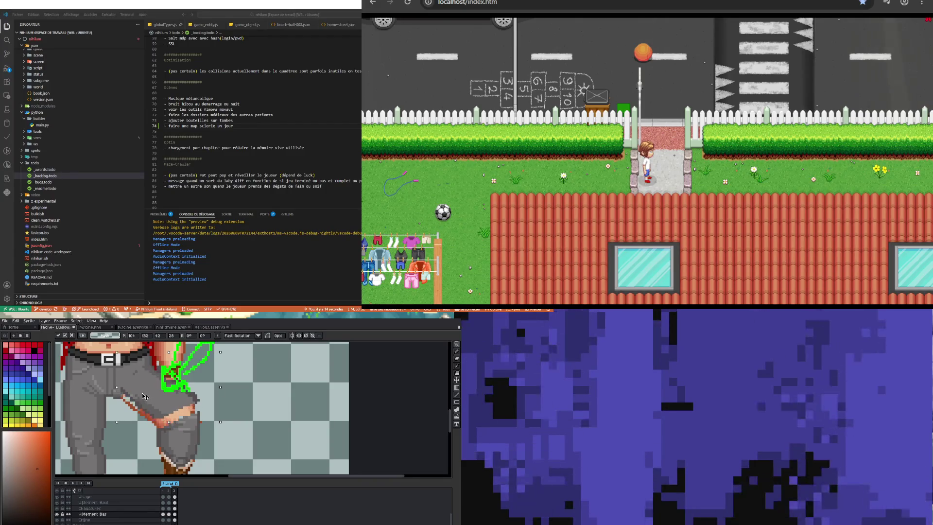
- Move and rotate the lower trouser leg outward to bend the knee, then commit it
left_click_drag(146, 396, 146, 395)
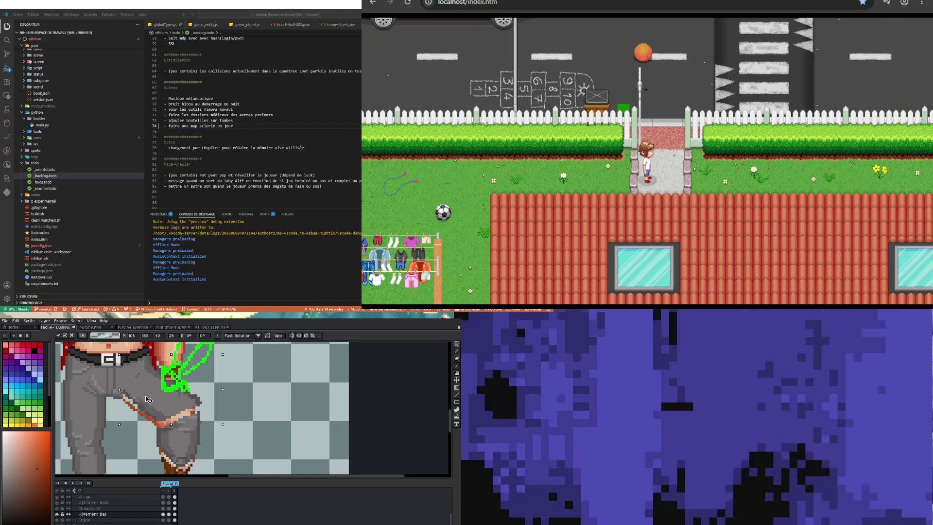
left_click_drag(223, 391, 234, 360)
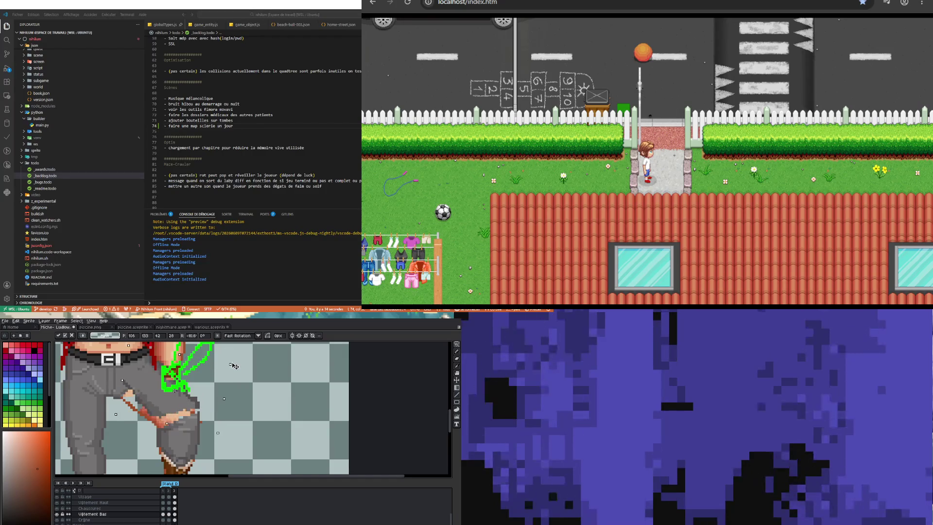
left_click_drag(148, 394, 162, 410)
key("Return")
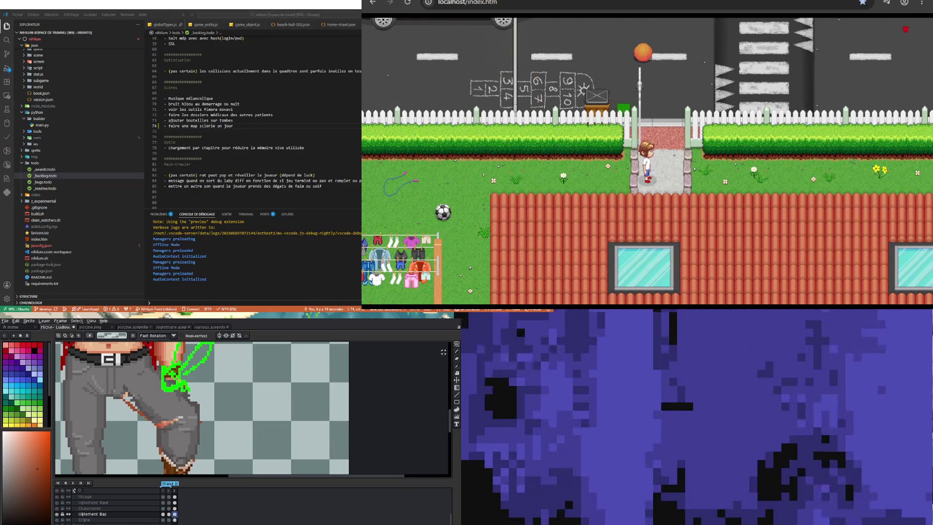
- Sample the trouser grey from the sprite and pencil it into the gap at the bent knee
left_click(456, 352)
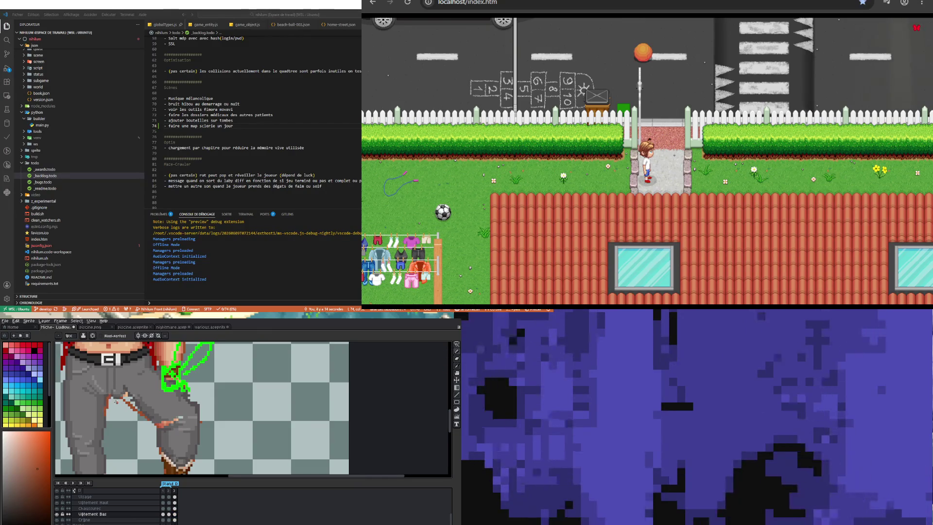
key("i")
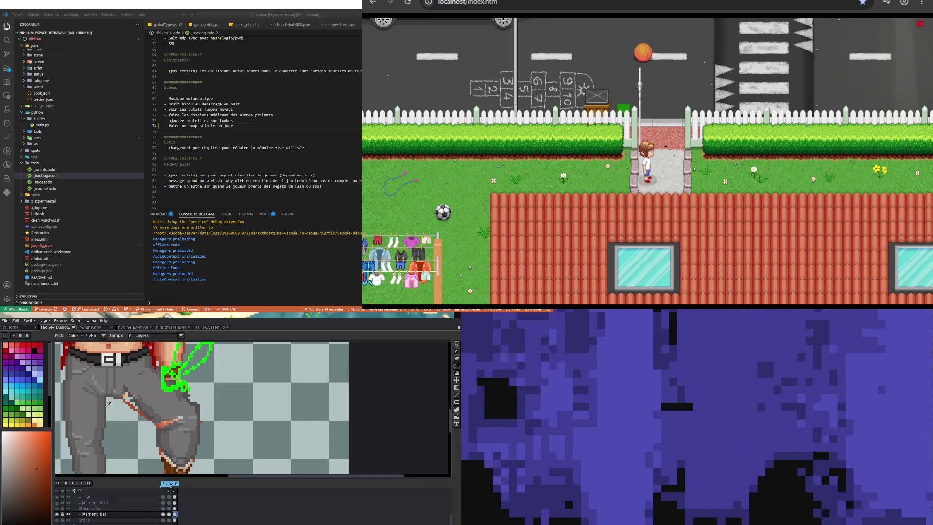
left_click(108, 407)
key("b")
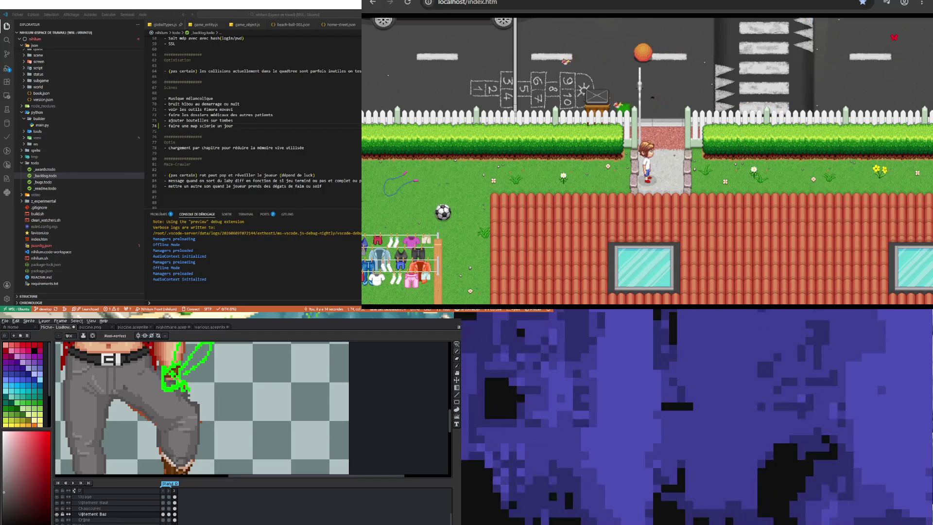
scroll(202, 408, "down", 1)
scroll(201, 408, "down", 1)
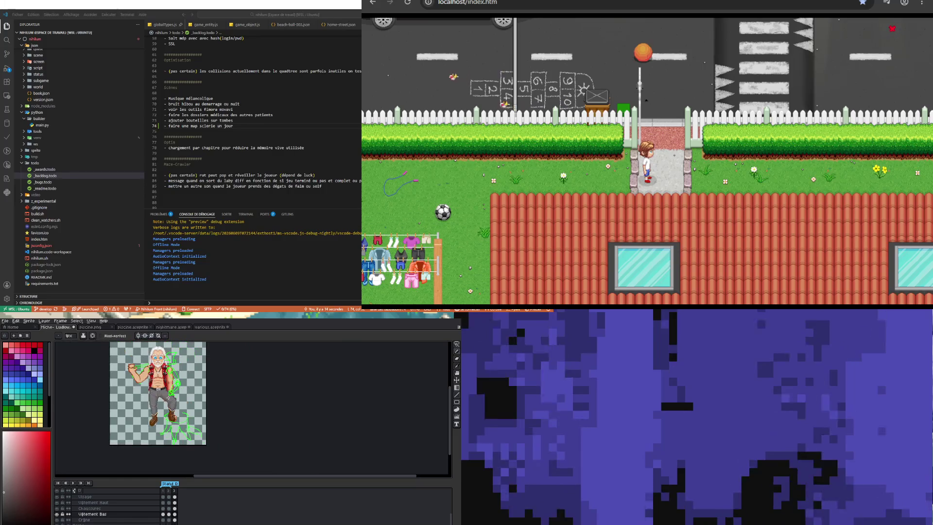
scroll(169, 397, "up", 1)
scroll(174, 395, "up", 1)
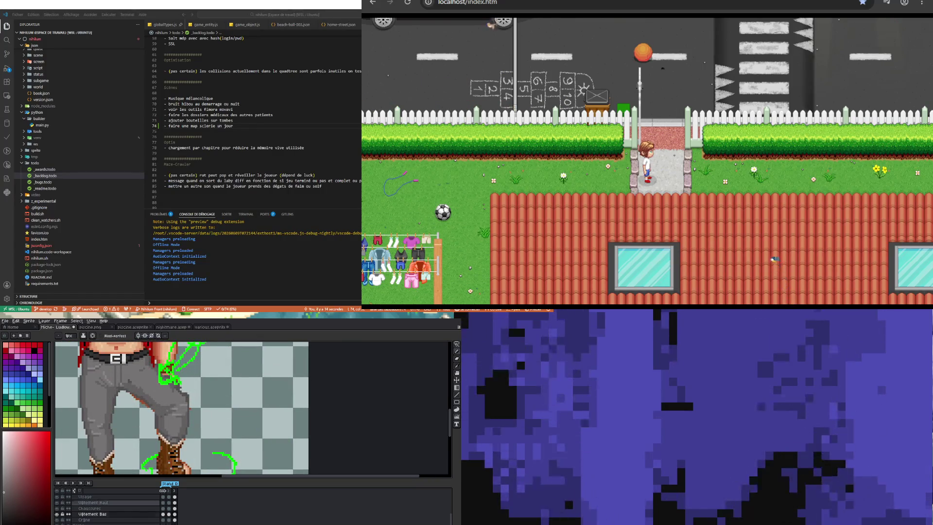
- Sample a shade from the sprite and pencil touch-ups into the folds around the bent knee
key("i")
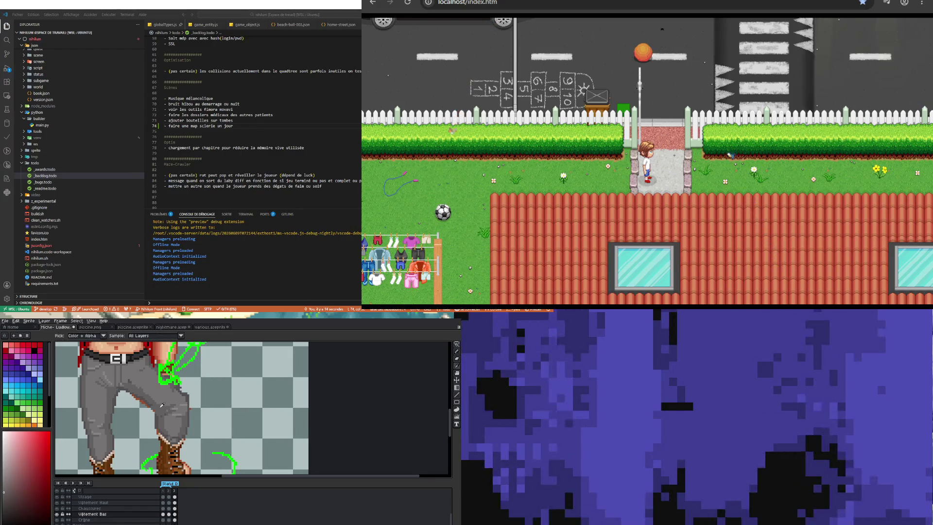
key("b")
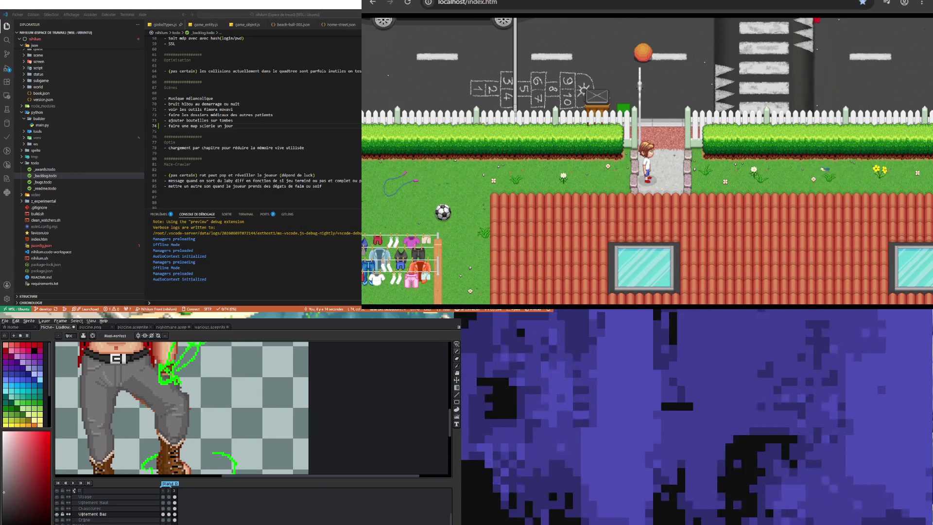
scroll(156, 408, "down", 1)
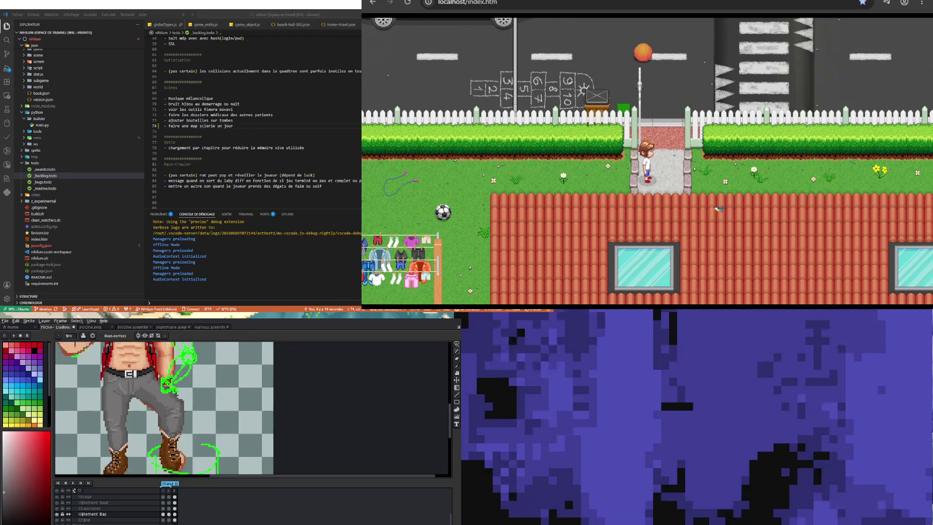
scroll(157, 409, "down", 2)
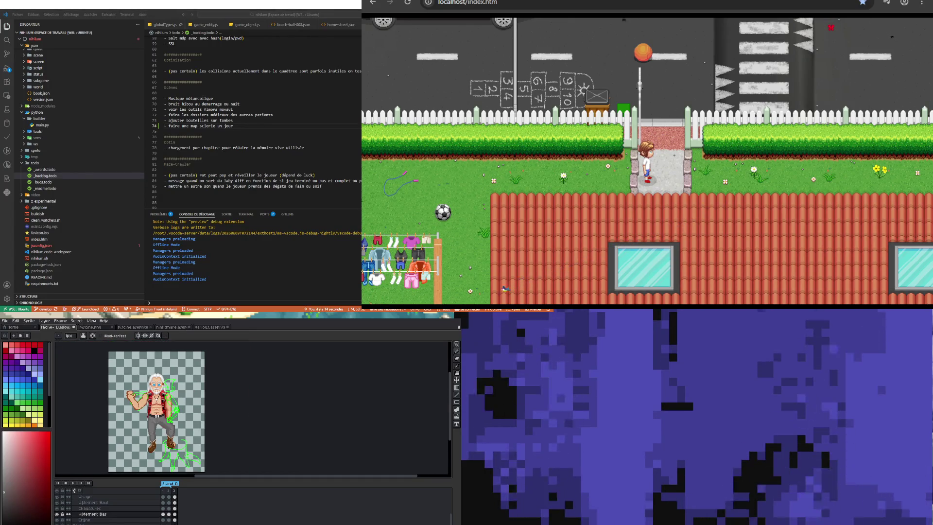
scroll(167, 422, "up", 2)
scroll(168, 423, "up", 1)
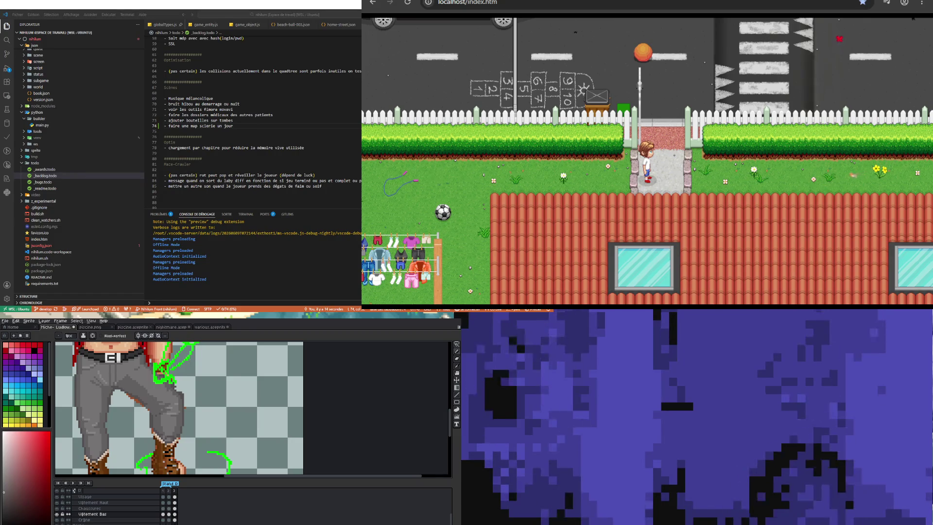
scroll(455, 493, "up", 3)
left_click(76, 495)
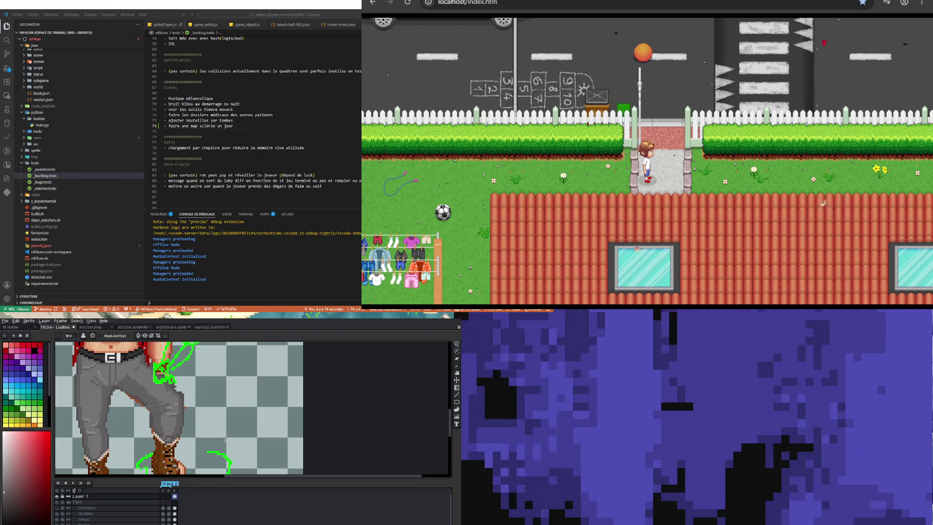
scroll(121, 411, "down", 2)
scroll(120, 421, "down", 1)
scroll(114, 387, "up", 1)
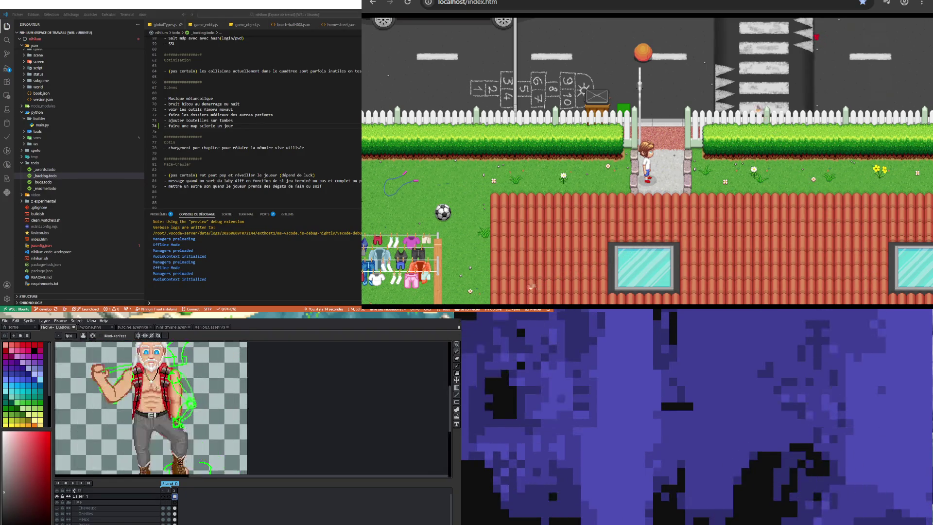
scroll(225, 376, "up", 1)
scroll(198, 380, "up", 1)
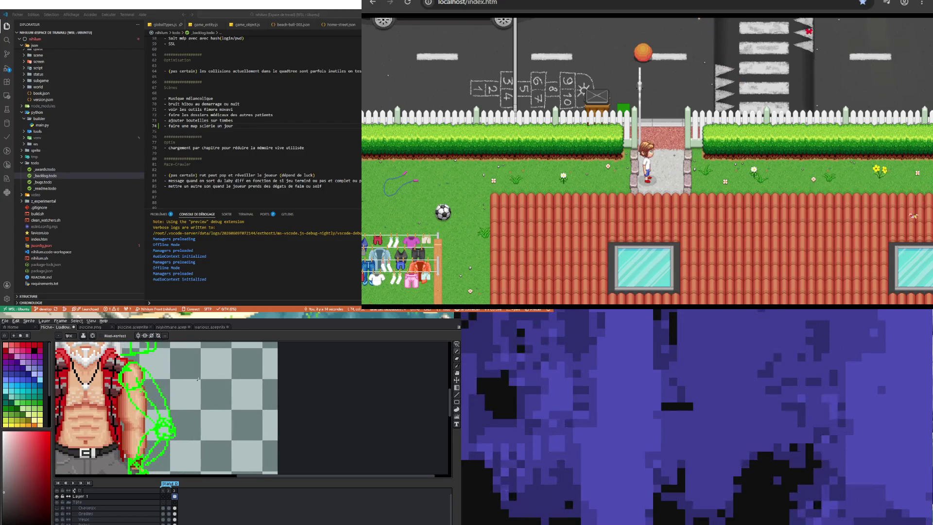
scroll(179, 414, "down", 1)
scroll(183, 395, "down", 1)
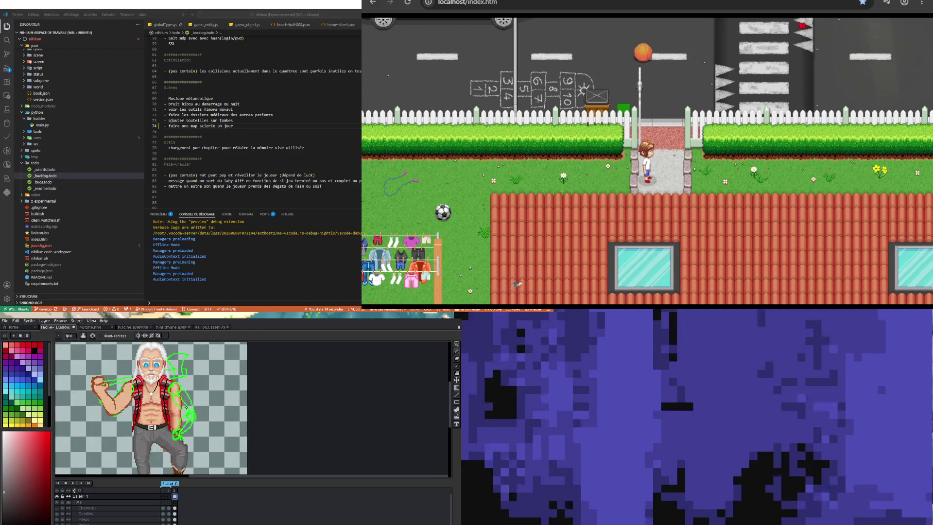
scroll(186, 408, "up", 1)
scroll(188, 404, "up", 1)
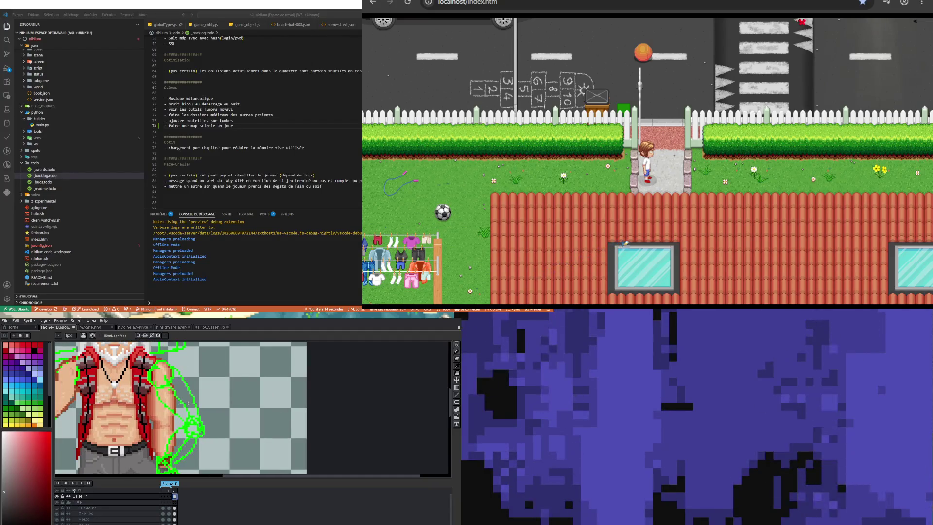
scroll(188, 403, "down", 1)
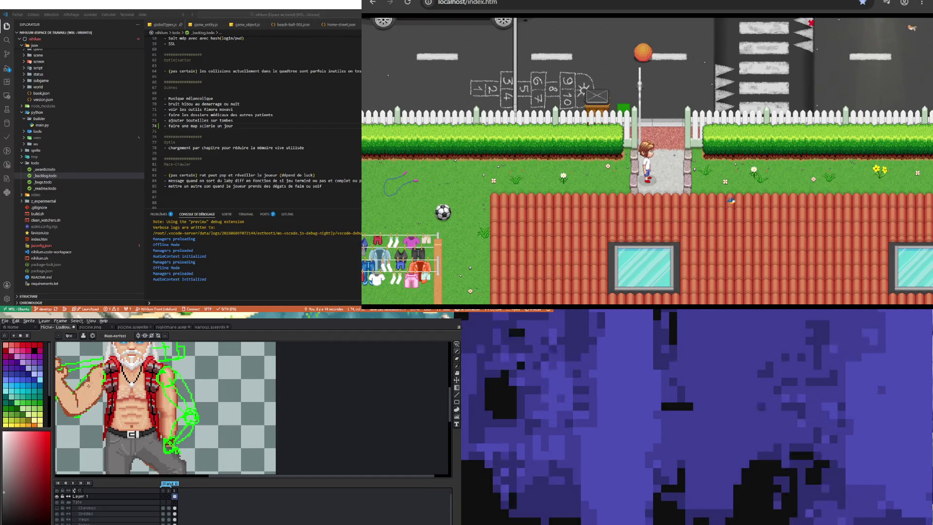
scroll(88, 380, "up", 2)
scroll(88, 380, "up", 1)
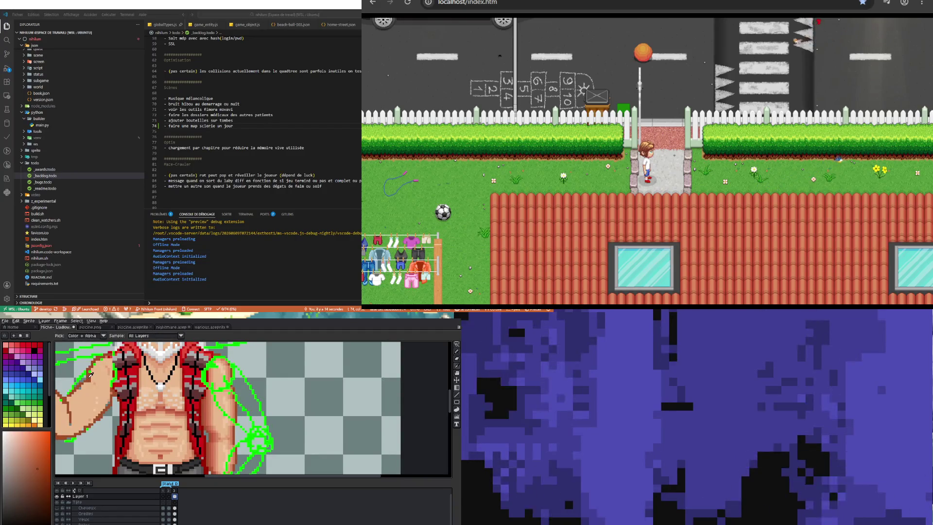
scroll(291, 418, "down", 2)
scroll(291, 417, "down", 1)
scroll(290, 418, "up", 1)
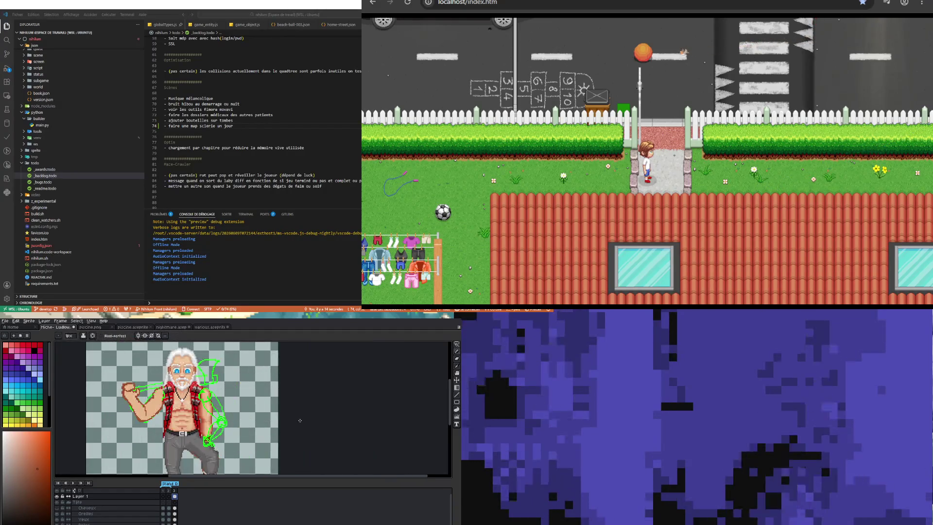
scroll(290, 418, "up", 1)
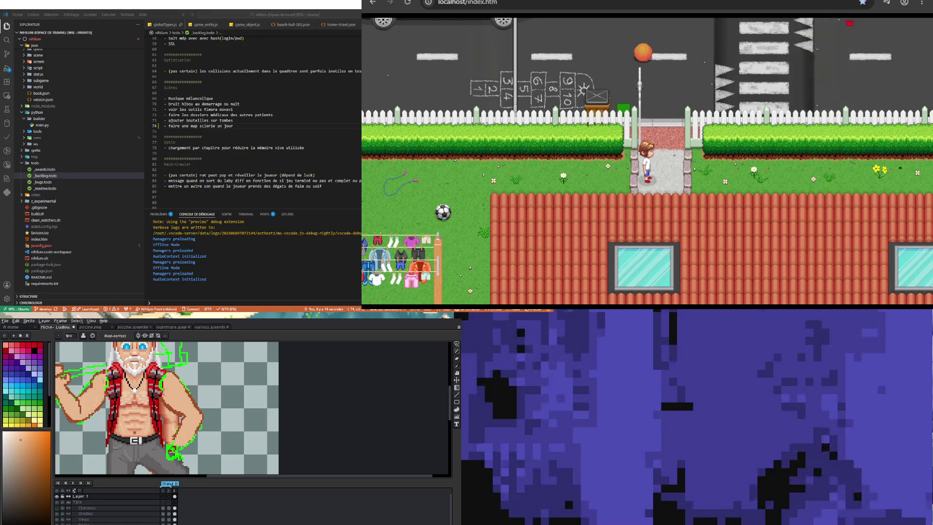
- Sample a shade from the torso and pencil darker outline pixels onto the bent arm and hand
key("i")
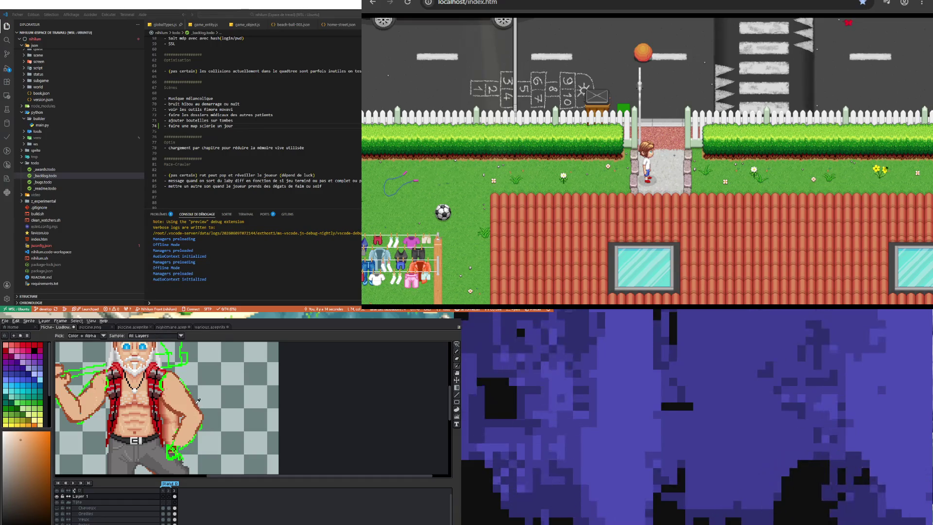
left_click(198, 400)
key("b")
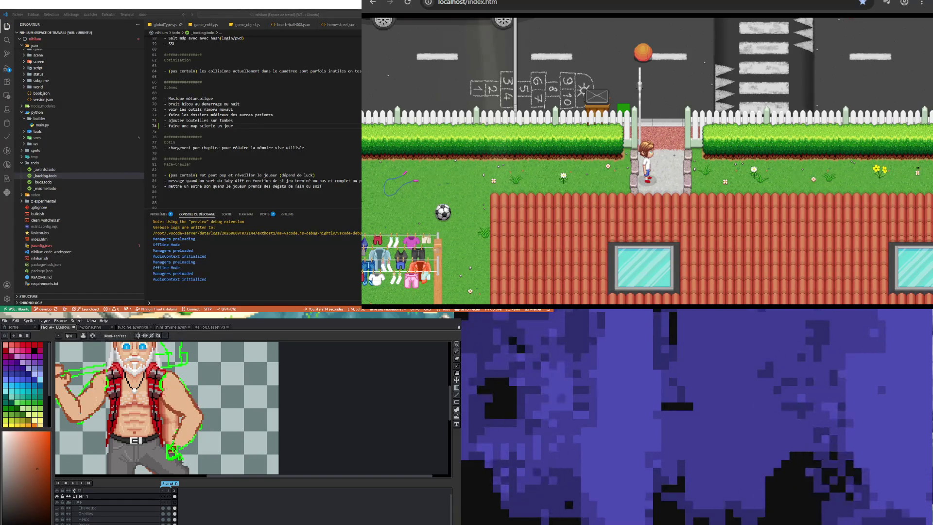
key("m")
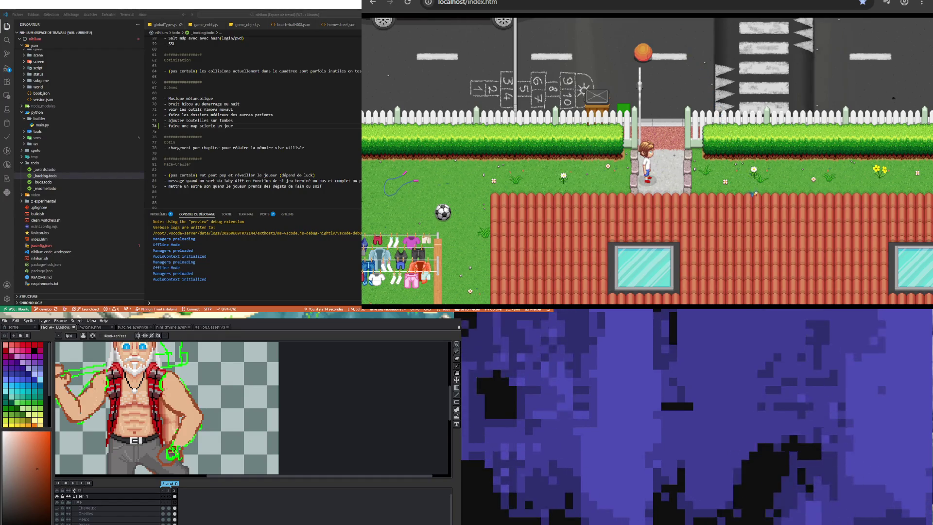
scroll(202, 419, "down", 3)
scroll(218, 421, "up", 2)
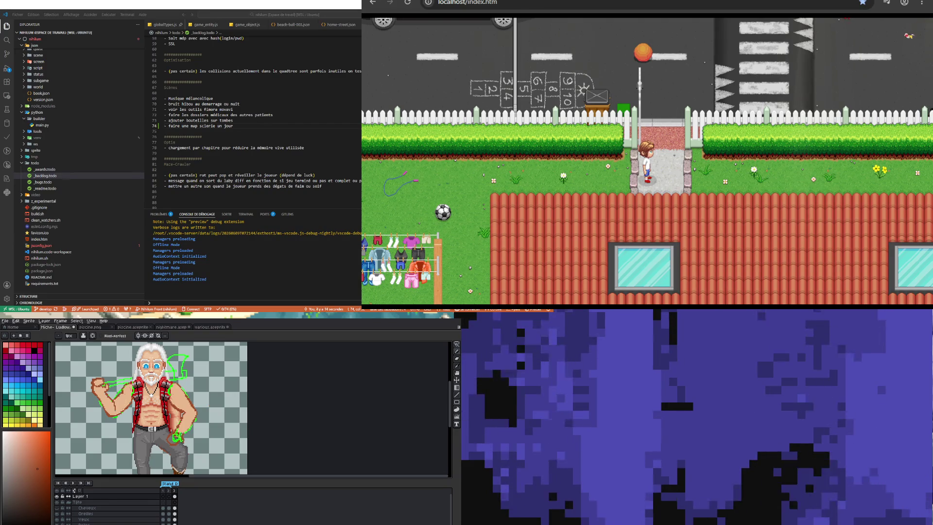
scroll(184, 445, "up", 1)
scroll(184, 445, "up", 1)
scroll(197, 444, "down", 1)
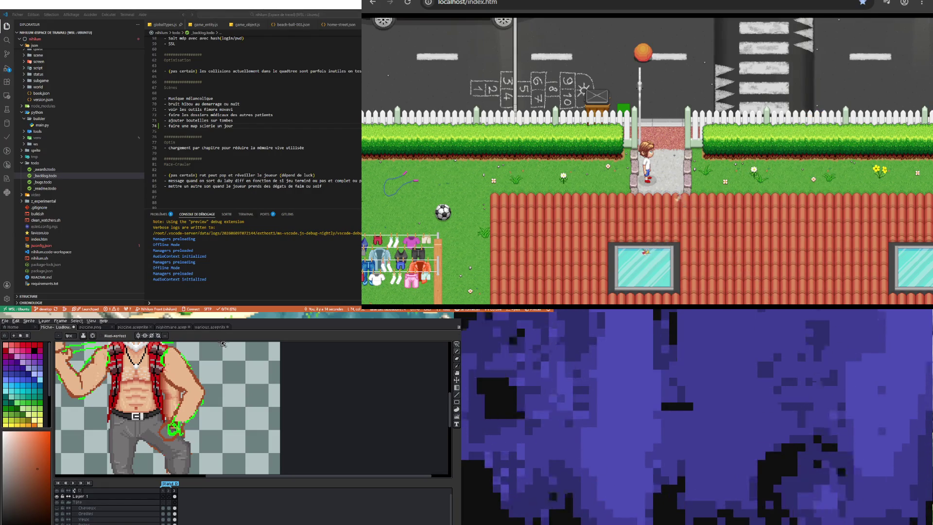
- Sample the skin tone and repaint the hand at the hip over the green sketch lines
key("b")
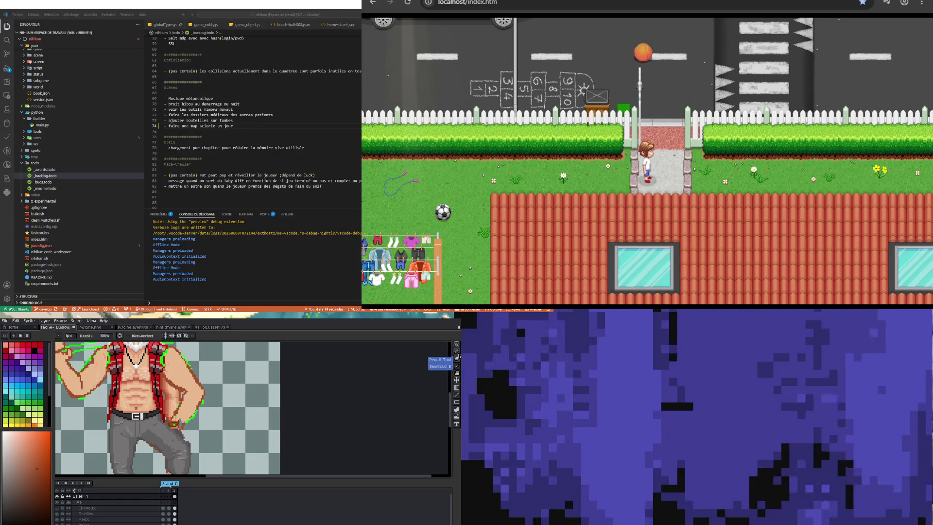
key("i")
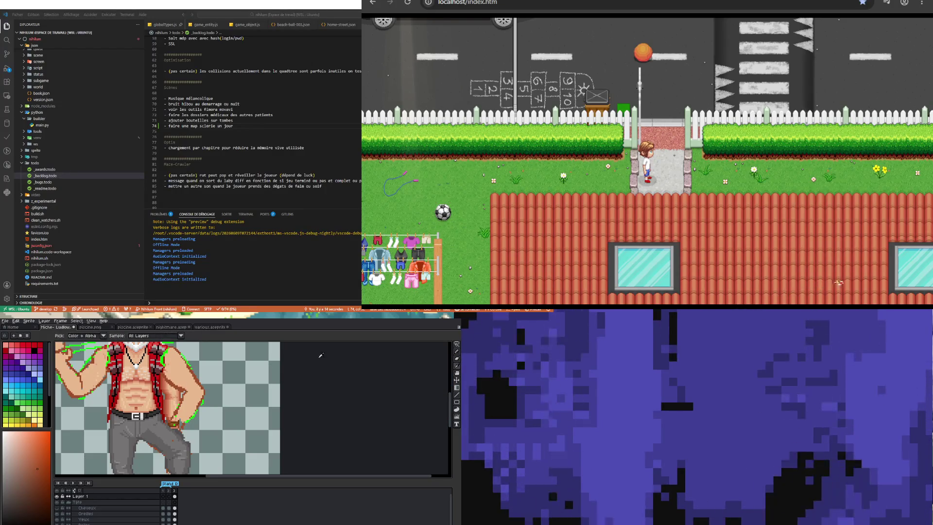
key("b")
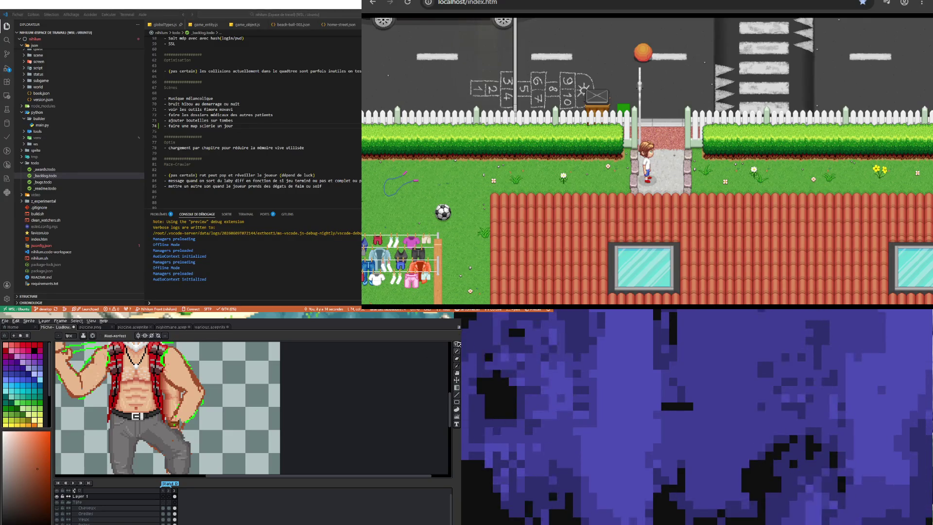
- Sketch a guide curve beside the right arm and lasso the stray strokes around it
mouse_move(181, 345)
left_mouse_down()
mouse_move(213, 390)
mouse_move(191, 442)
left_mouse_up()
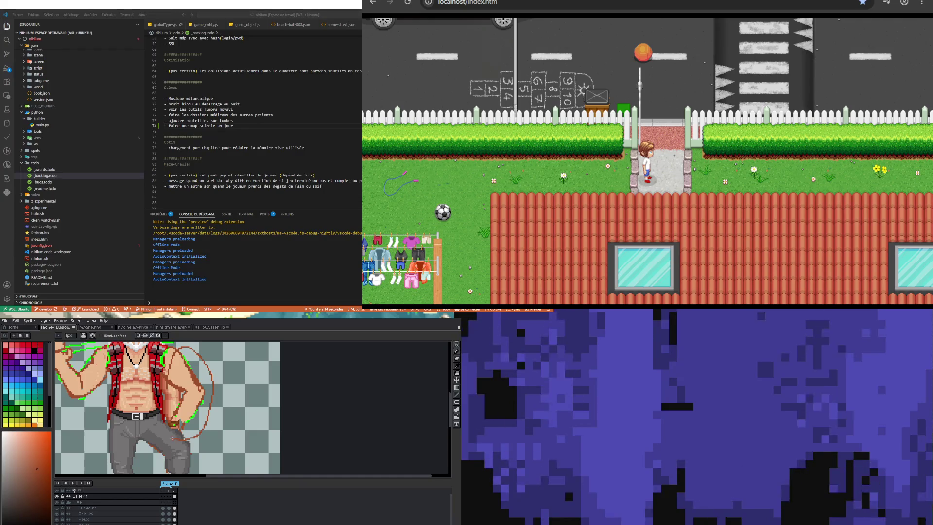
left_click(457, 350)
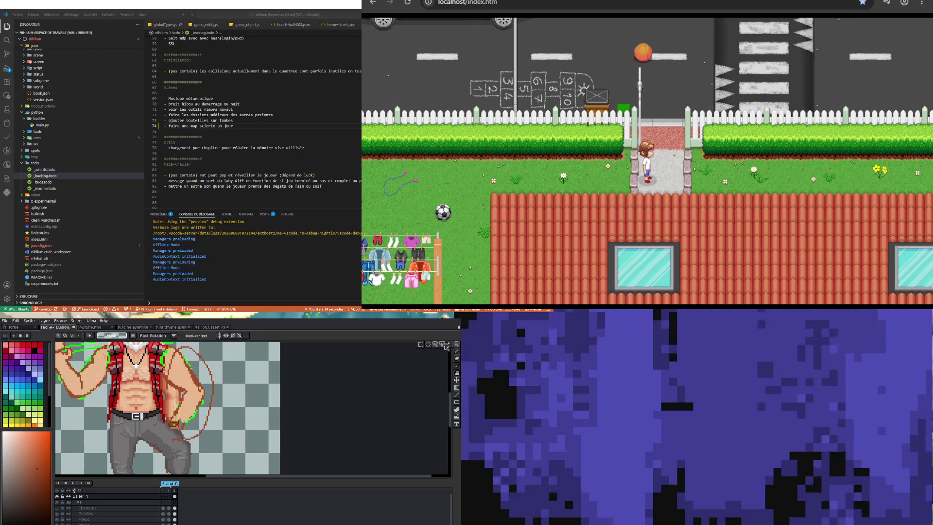
left_click_drag(166, 423, 198, 344)
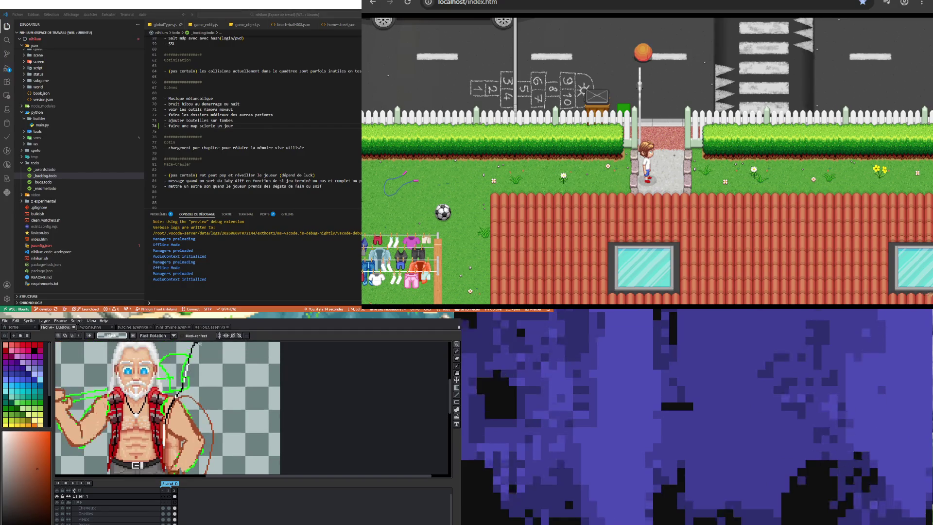
left_click_drag(229, 373, 168, 441)
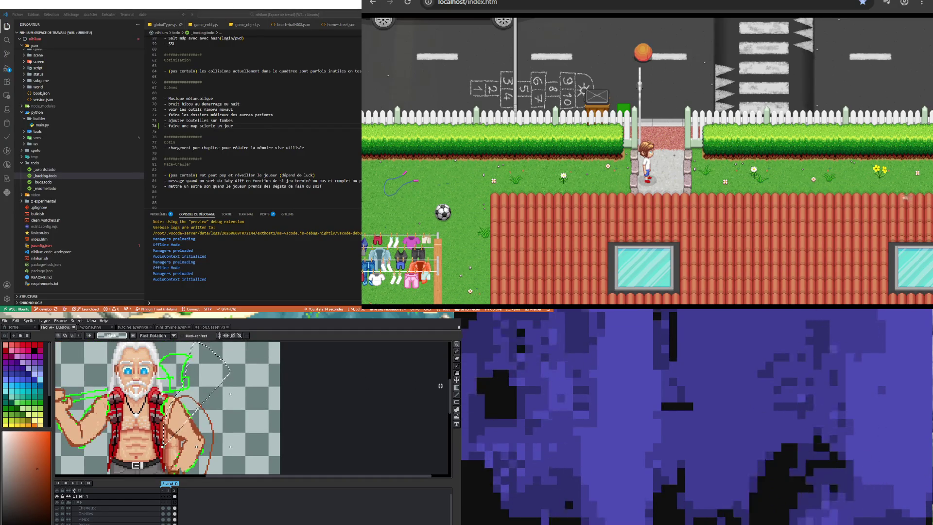
scroll(201, 372, "down", 4)
scroll(201, 372, "up", 2)
scroll(201, 372, "up", 1)
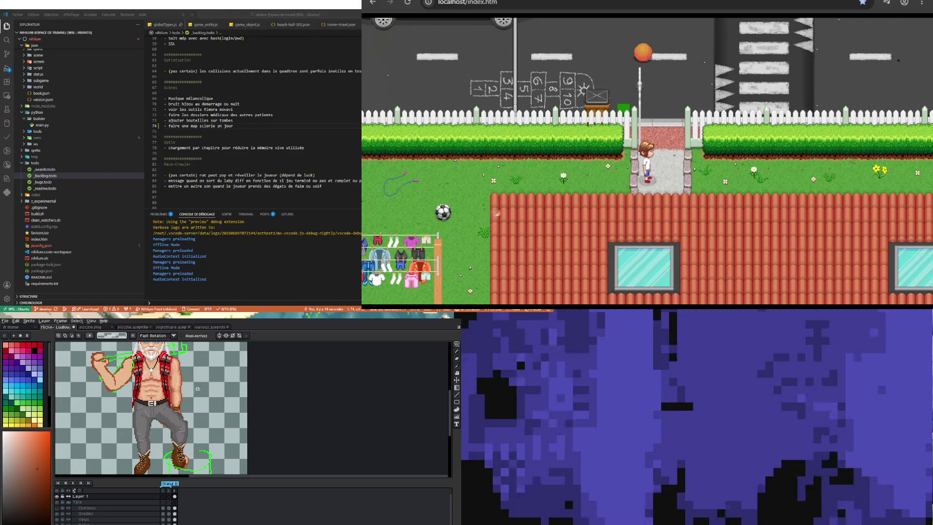
- Sample a colour from the sprite and return to freehand area selection
left_click(457, 365)
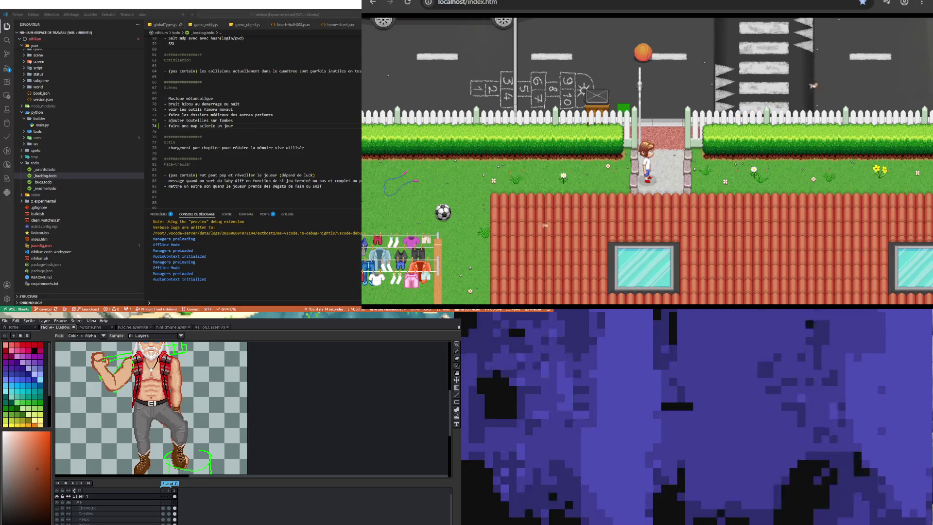
left_click(457, 350)
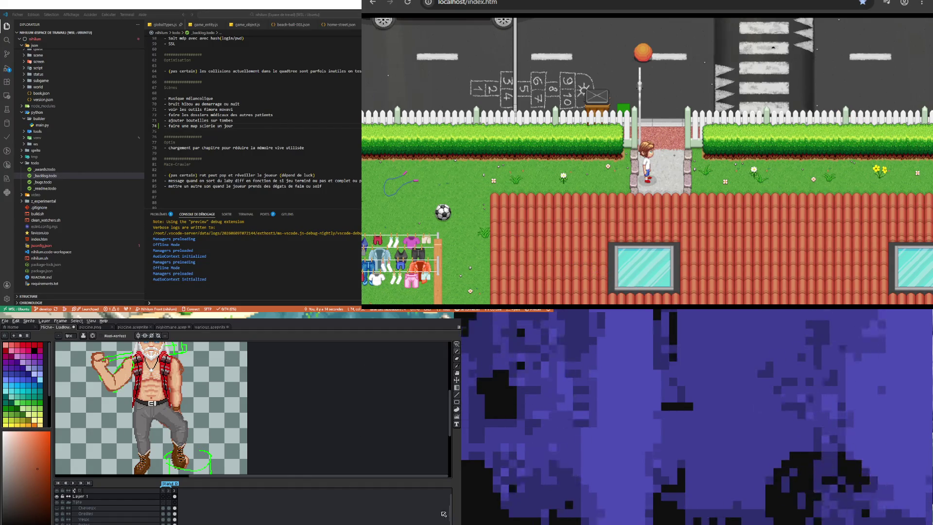
scroll(106, 509, "down", 5)
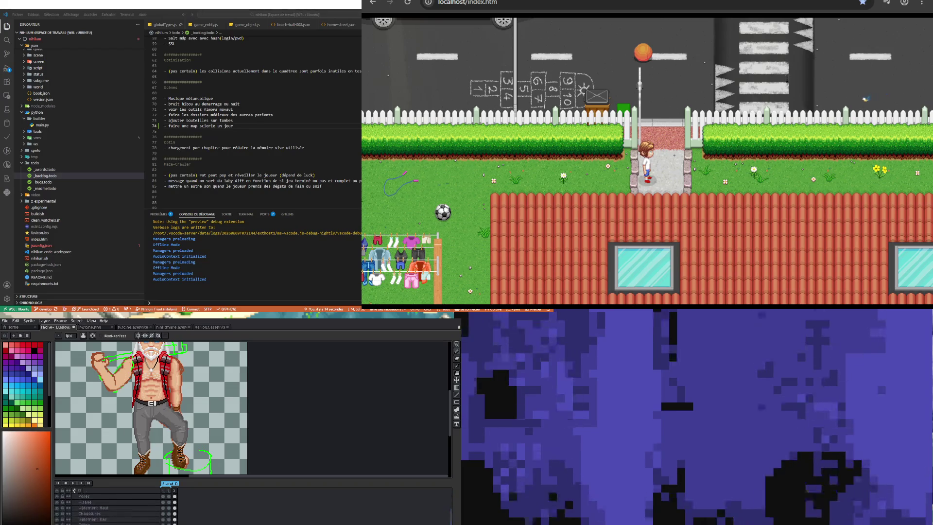
scroll(74, 490, "down", 1)
scroll(74, 490, "down", 1)
scroll(74, 490, "down", 1)
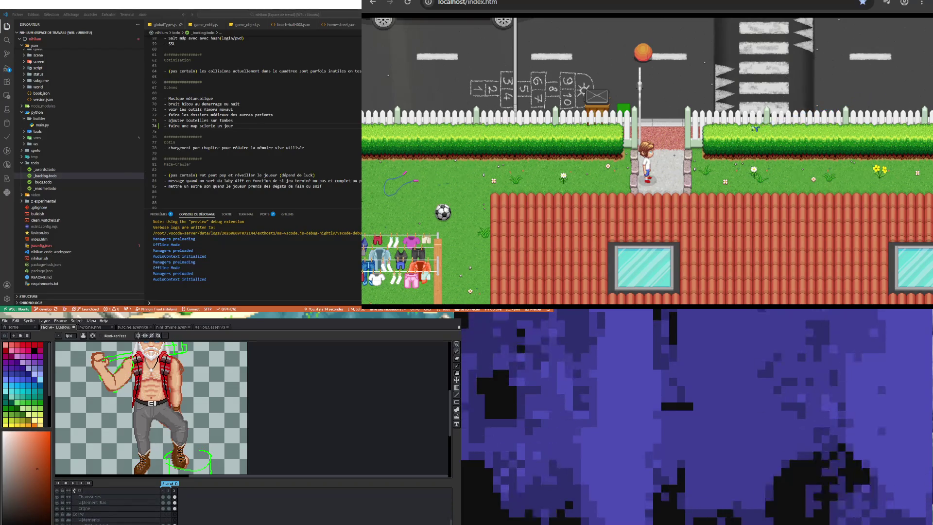
- Switch to the lasso to outline the old man's hanging arm freehand
key("m")
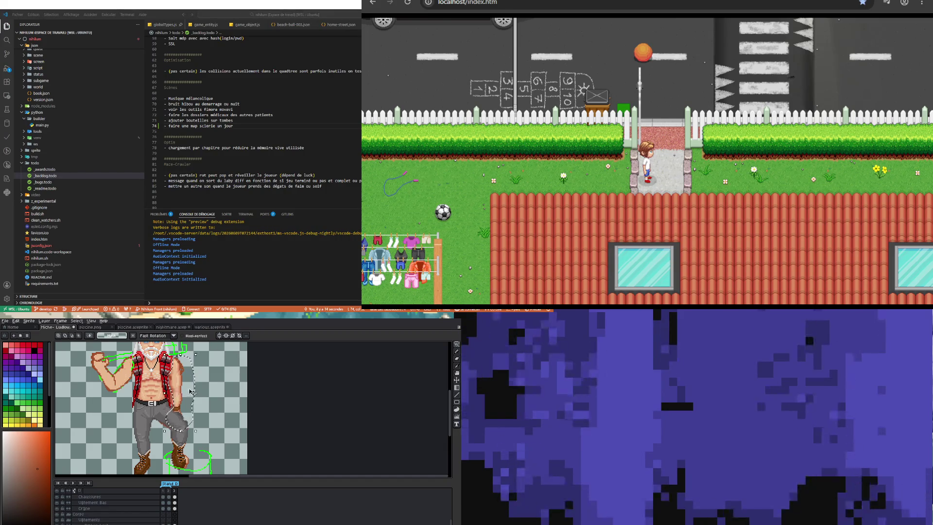
- Drag the selected hanging arm to the right of the figure and drop it there as a spare copy
left_click_drag(191, 394, 243, 393)
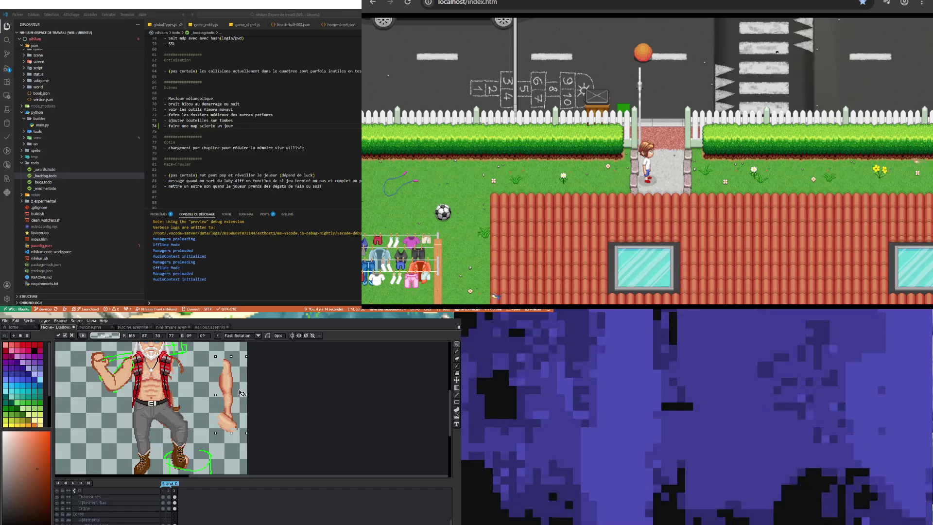
left_click(202, 386)
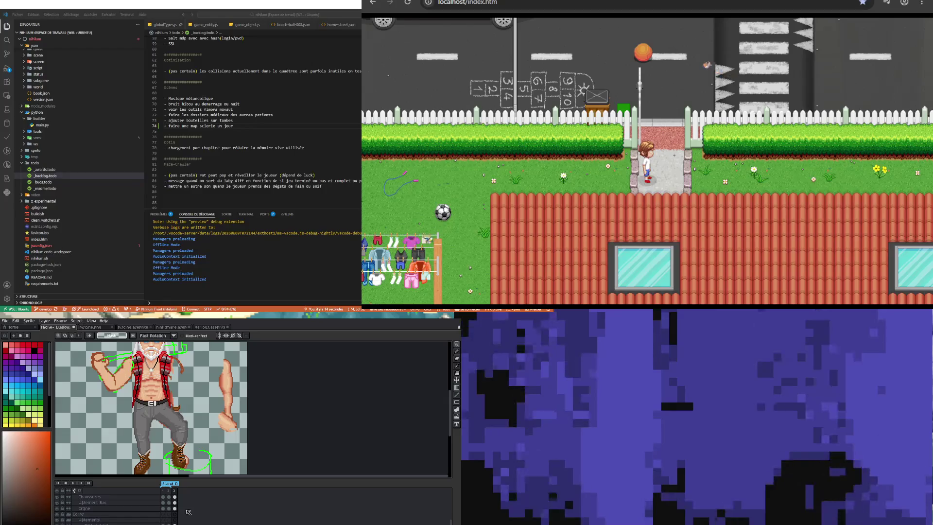
scroll(175, 496, "up", 5)
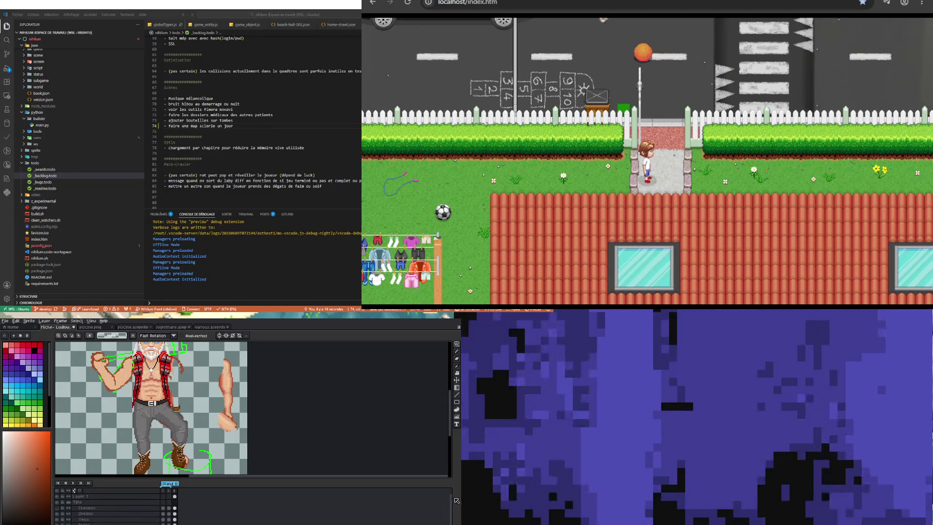
left_click(457, 368)
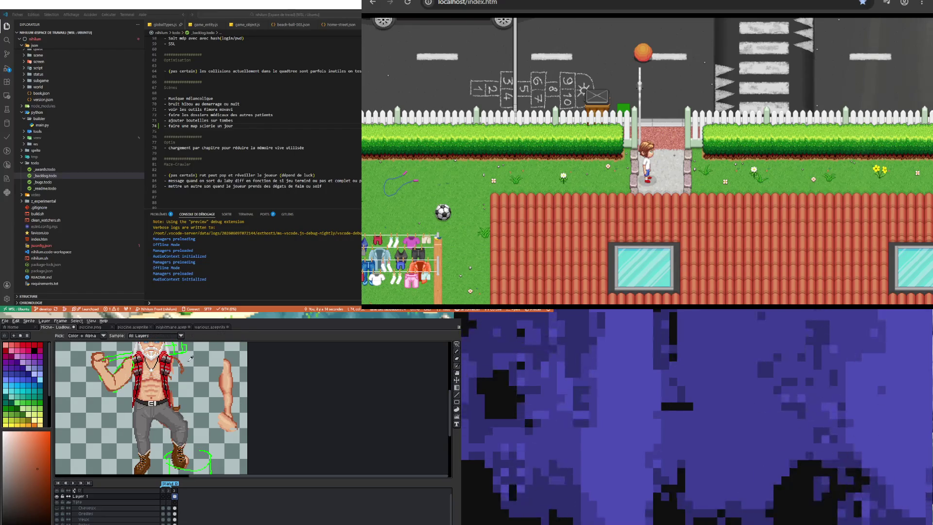
left_click(457, 351)
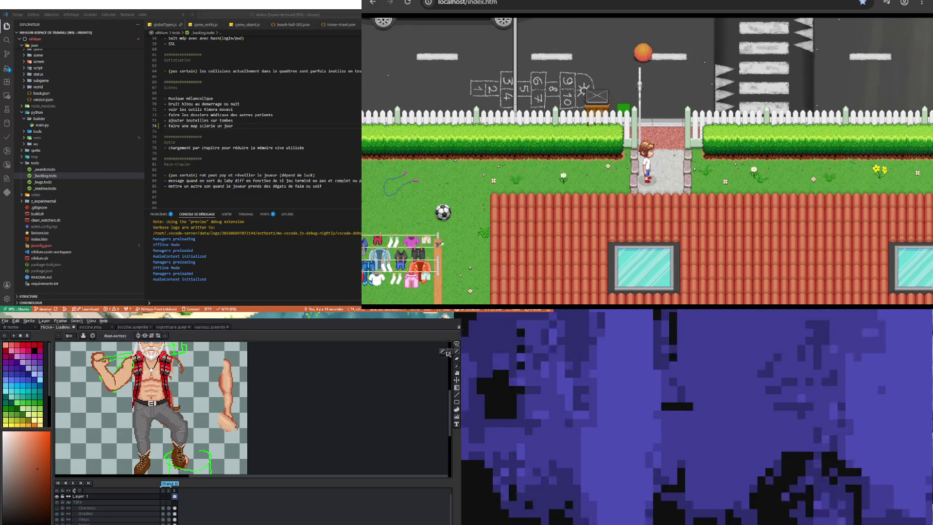
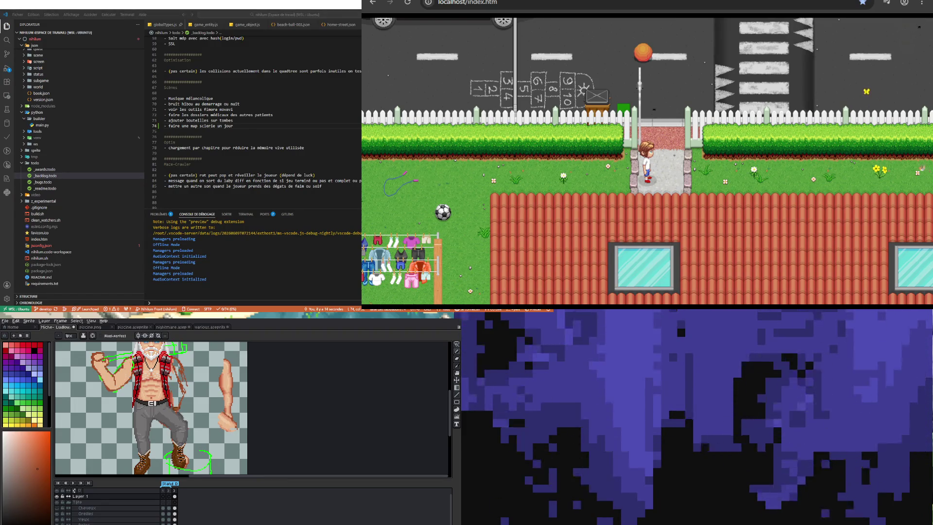
- Walk the character north across the road, along it, then south through the gate past the clothesline
key("Up")
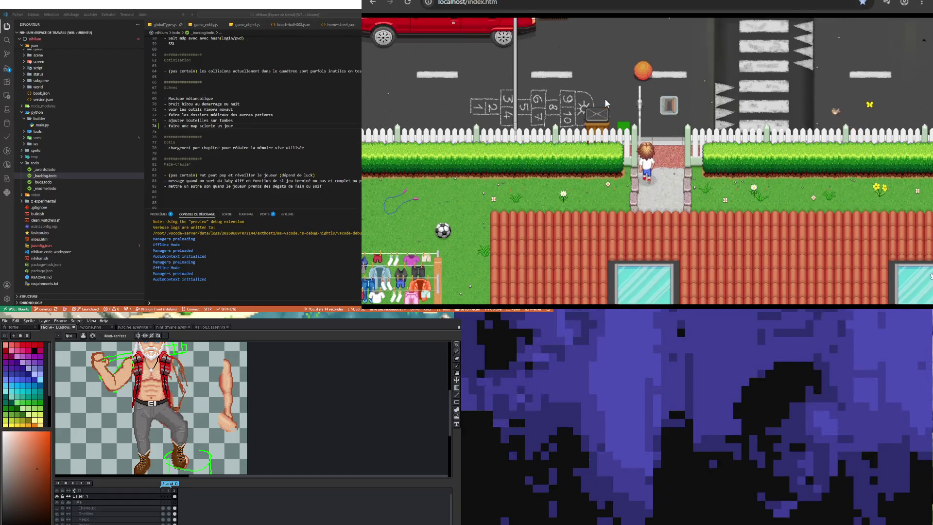
key("Up")
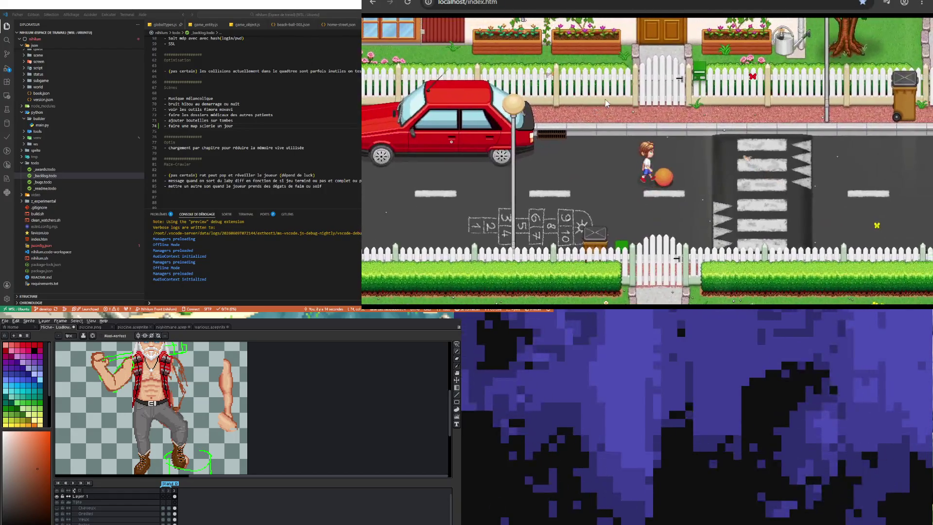
key("Right")
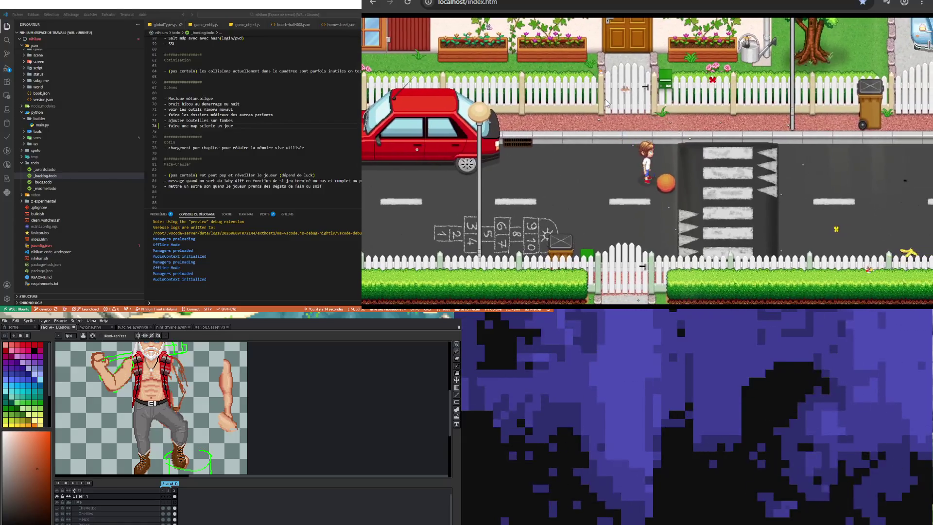
key("Left")
key("Down")
key("Left")
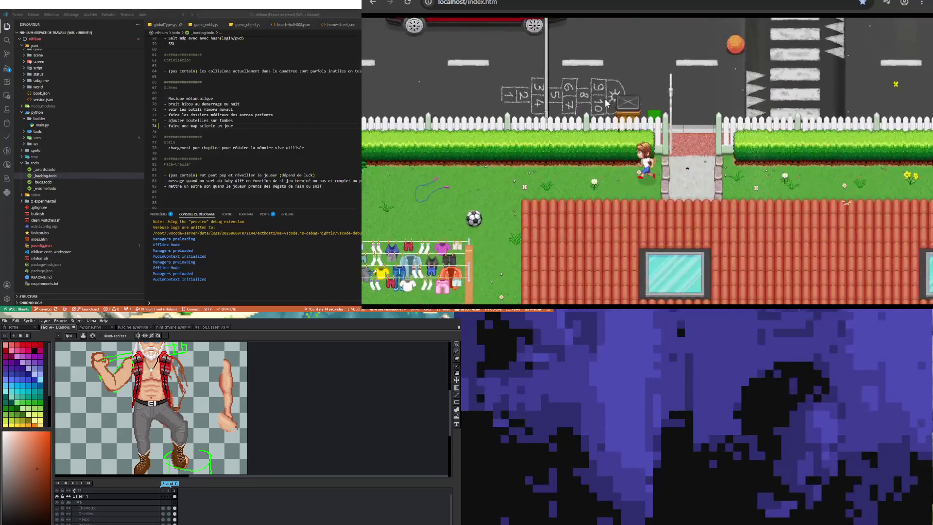
key("Left")
key("Down")
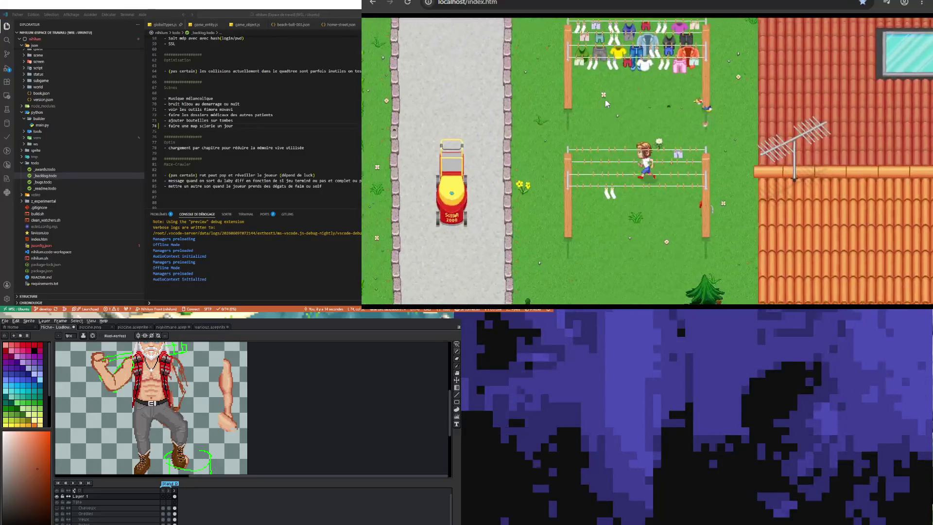
- Circle back north beside the lawnmower and start pushing it along the road
key("Down")
key("Left")
key("Up")
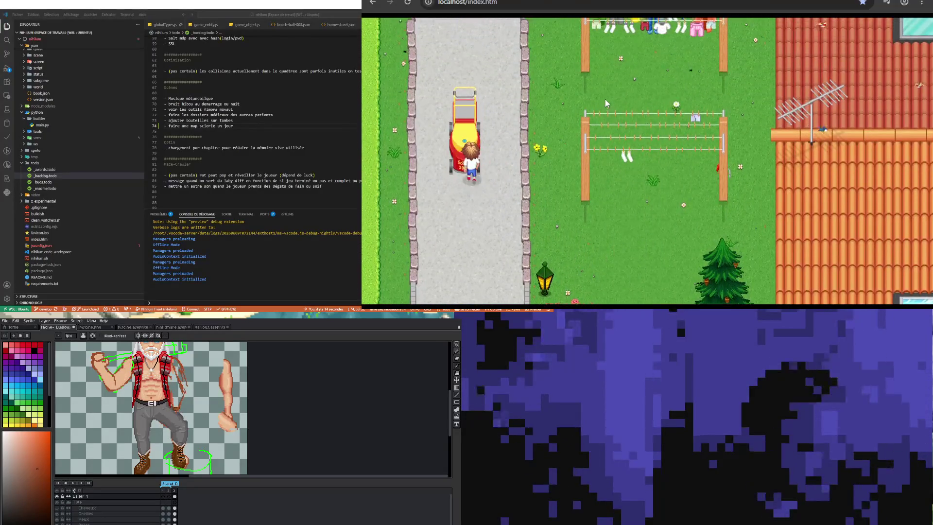
key("Up")
key("Right")
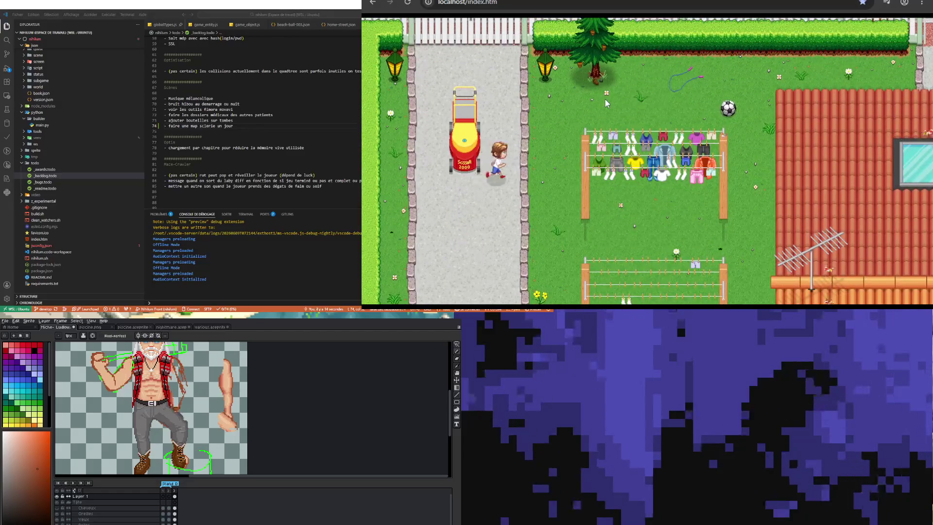
key("Left")
key("Down")
- Push the lawnmower further right, then walk up past it and across the lawn
key("Up")
key("Left")
key("Right")
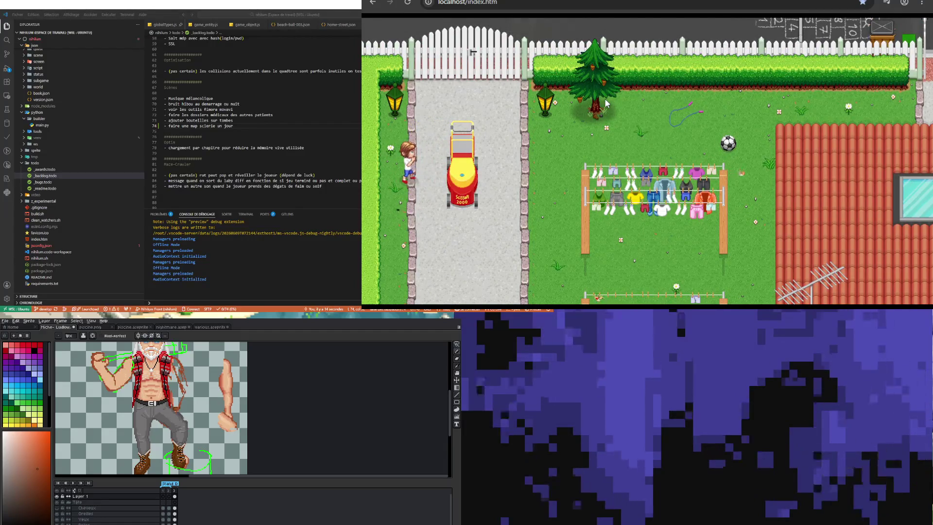
key("Up")
key("Right")
key("Right")
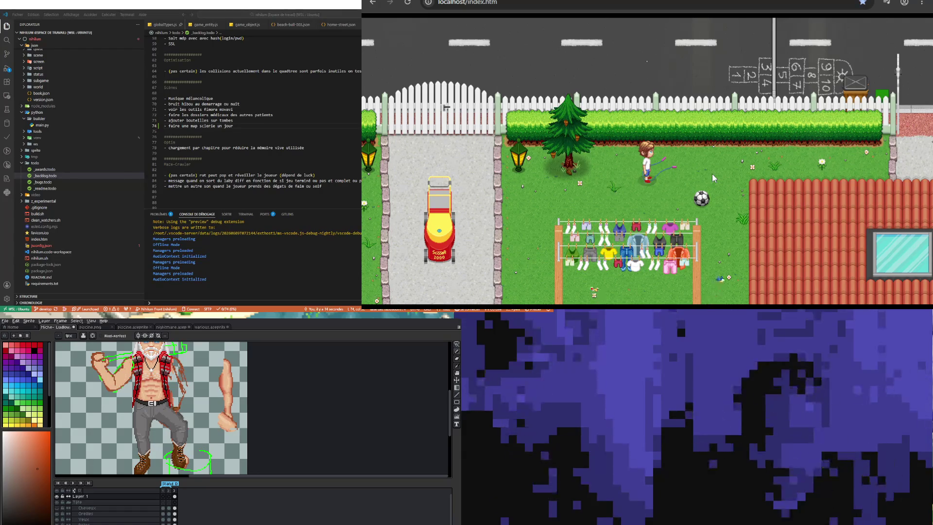
- Walk out through the gate and push the ball right across the crosswalk
key("Right")
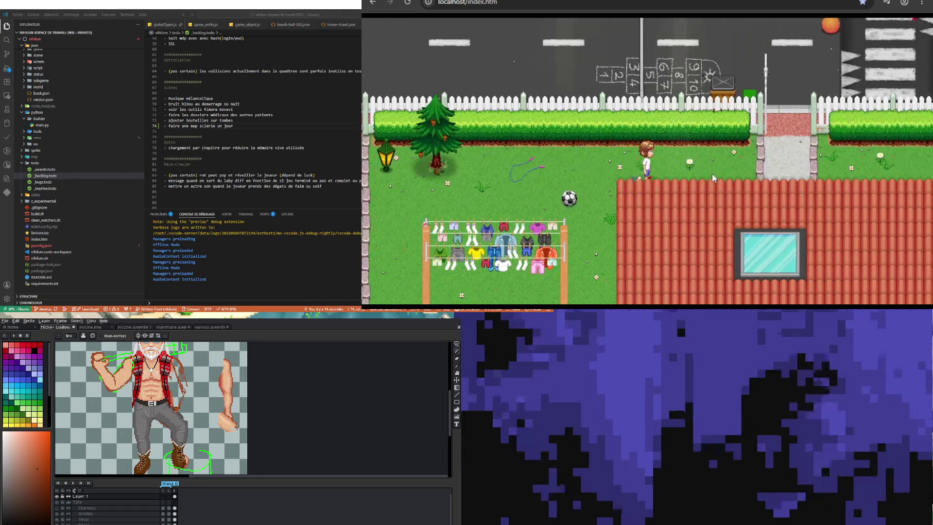
key("Up")
key("Up")
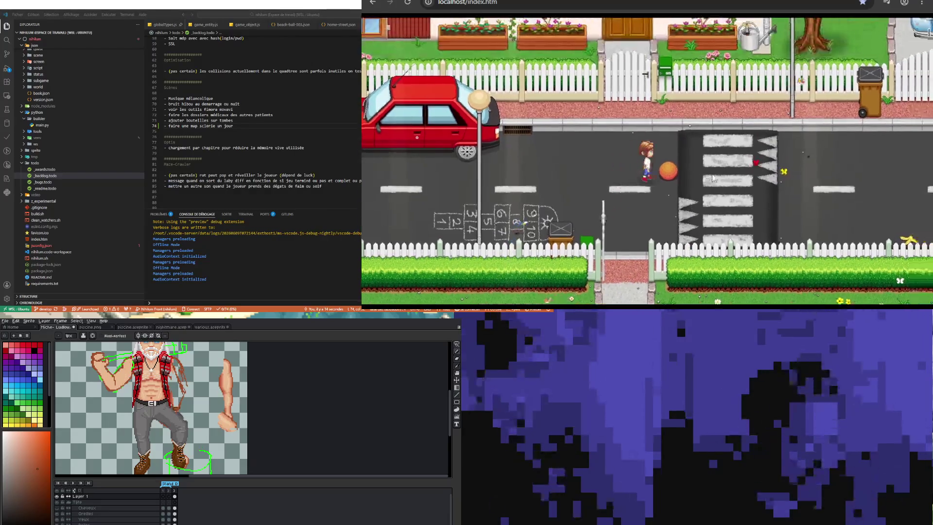
key("Right")
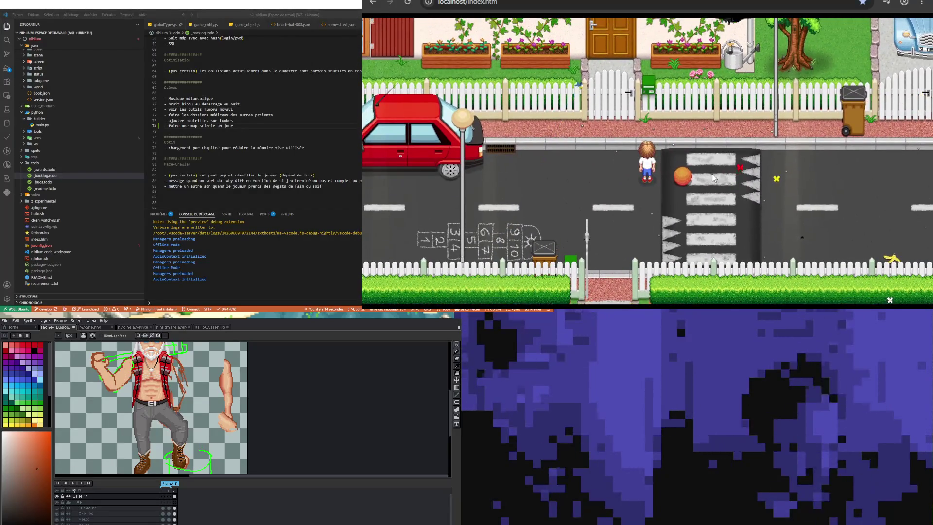
key("Right")
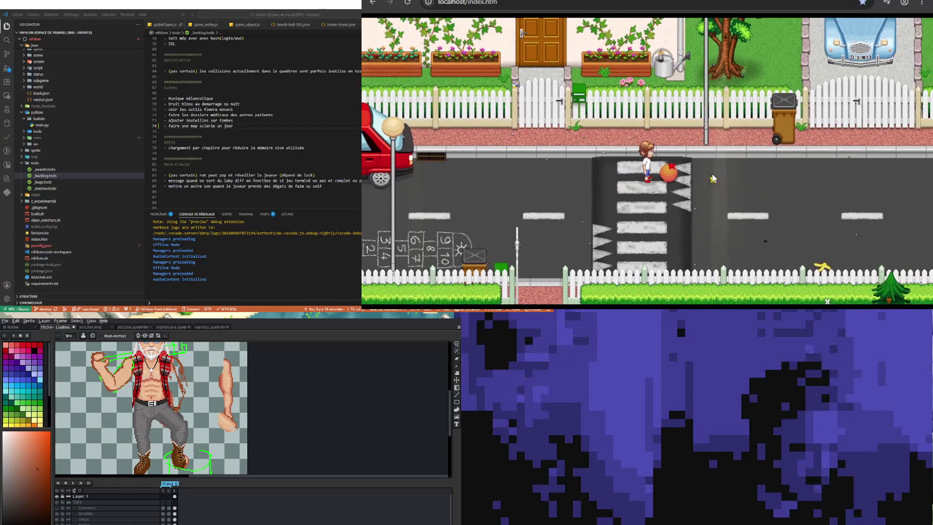
key("Right")
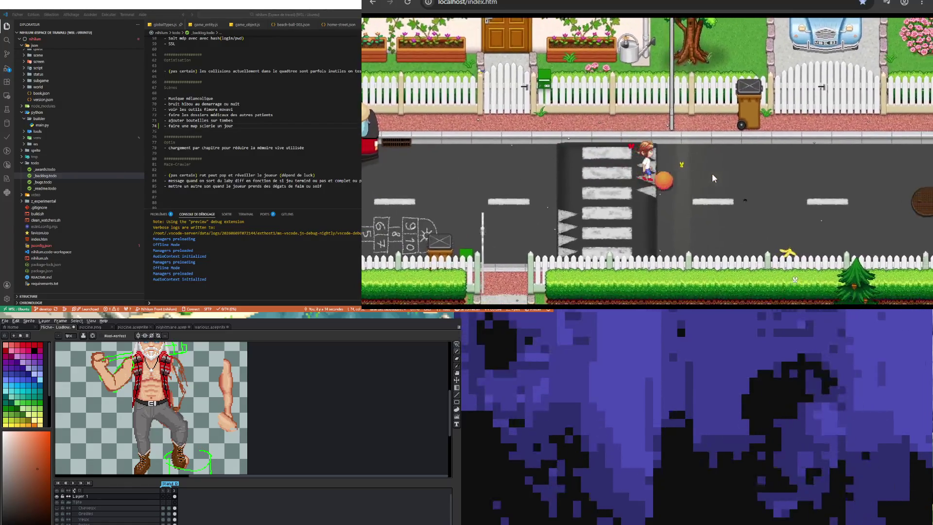
- Continue past the crosswalk, then head back down into the yard below the hedge
key("Right")
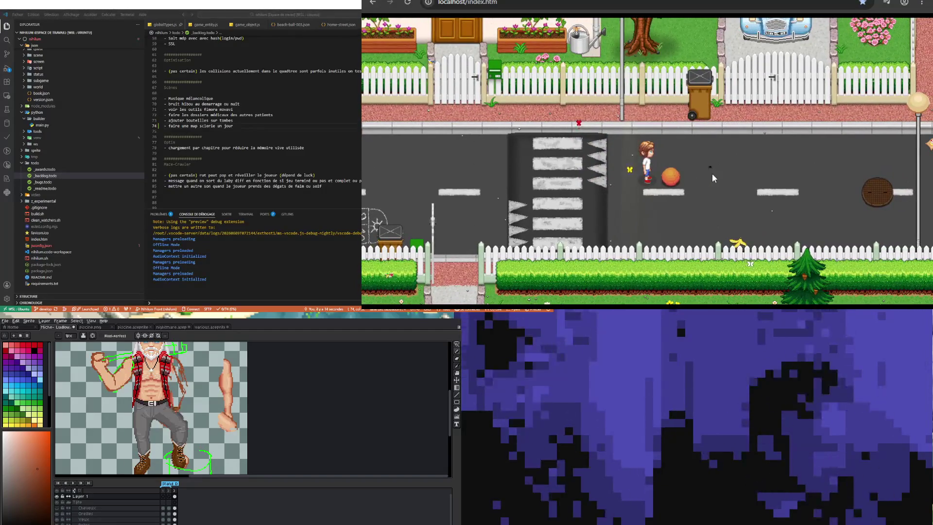
key("Left")
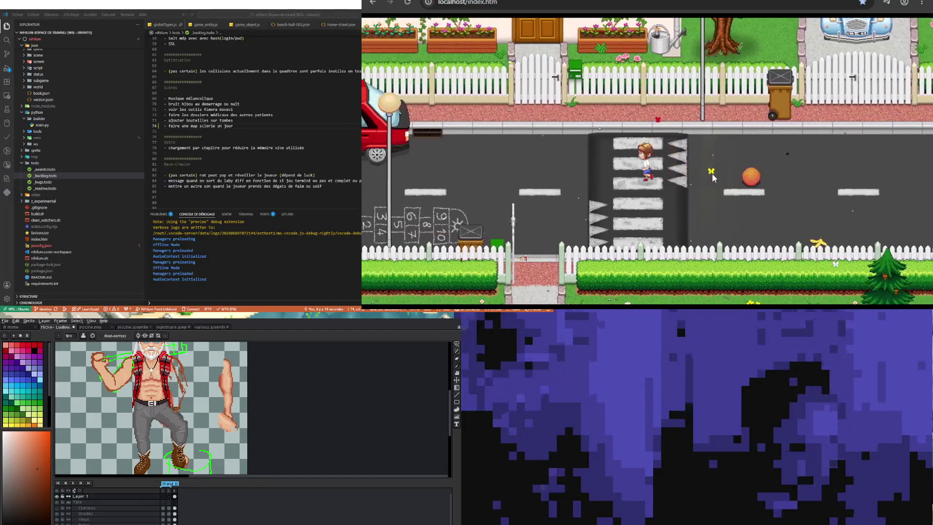
key("Down")
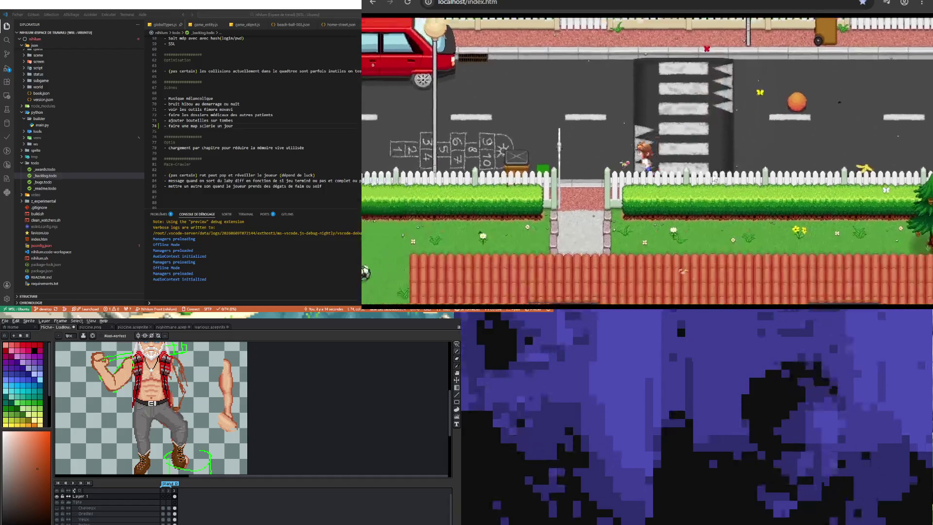
key("Left")
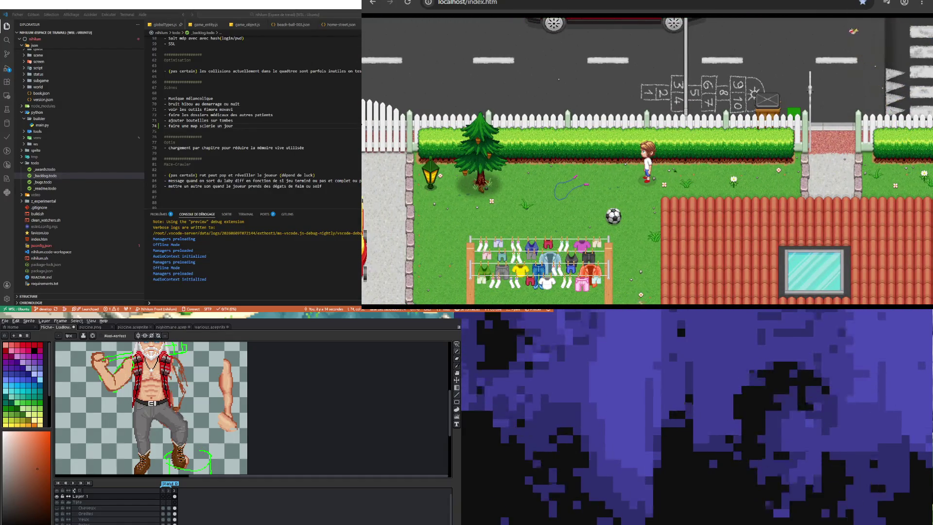
scroll(187, 360, "up", 1)
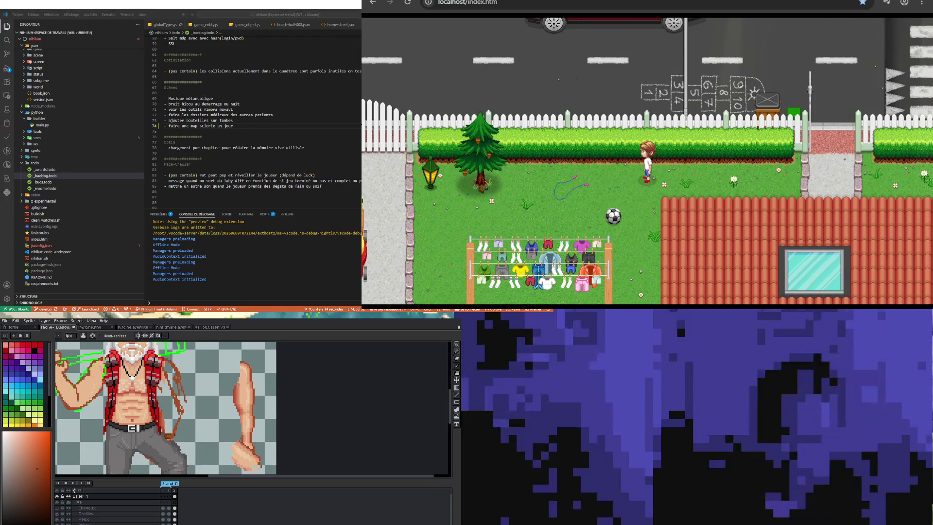
- Show another animation frame of the old man sprite and switch to the eyedropper
key("Return")
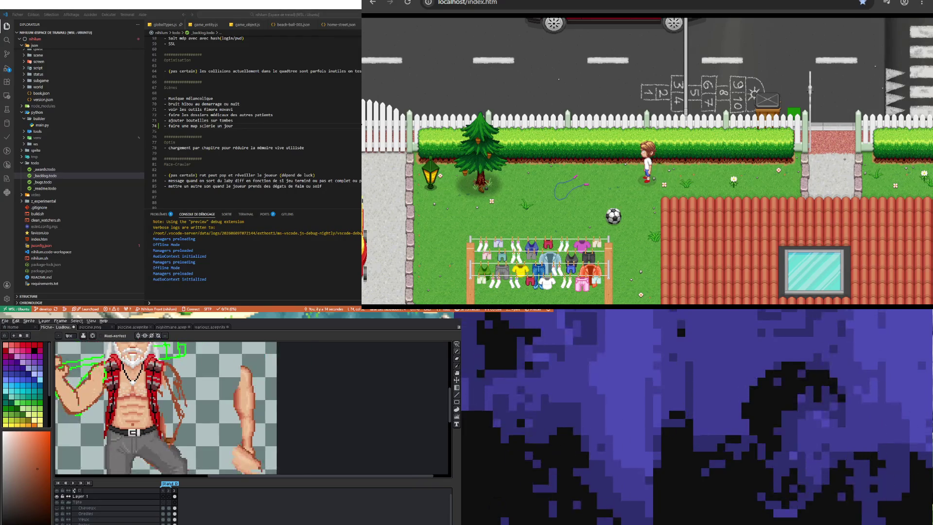
left_click(452, 359)
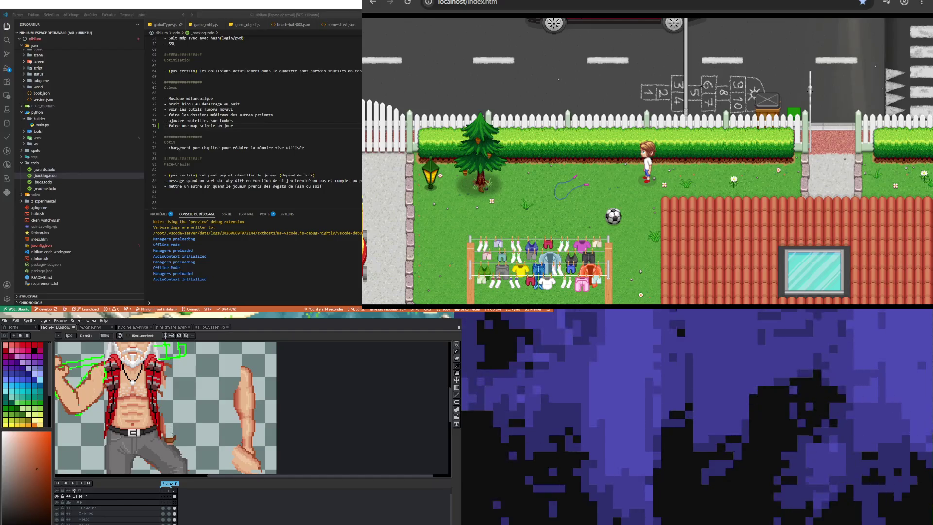
key("i")
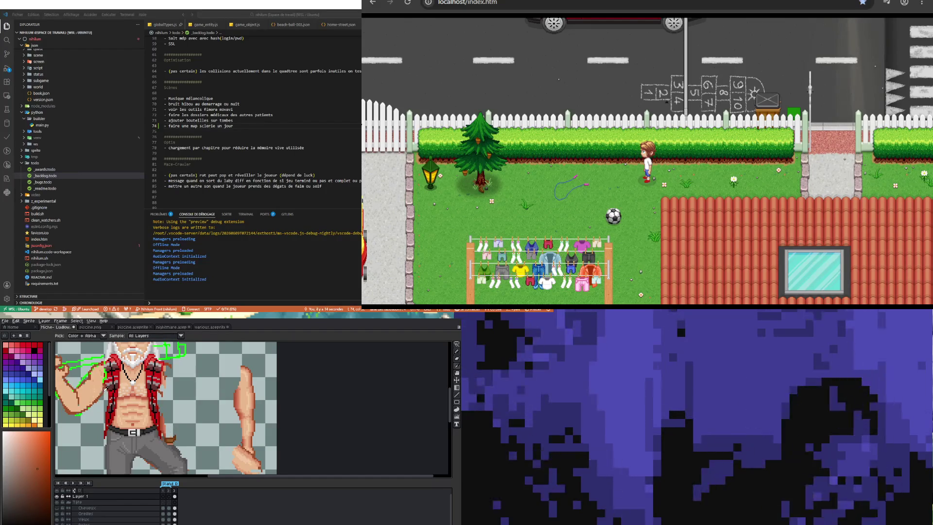
key("m")
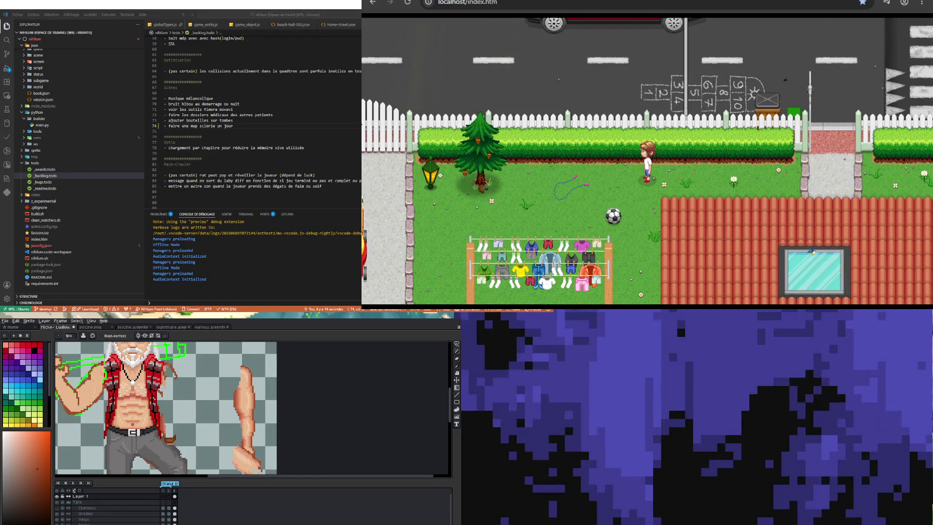
key("v")
key("b")
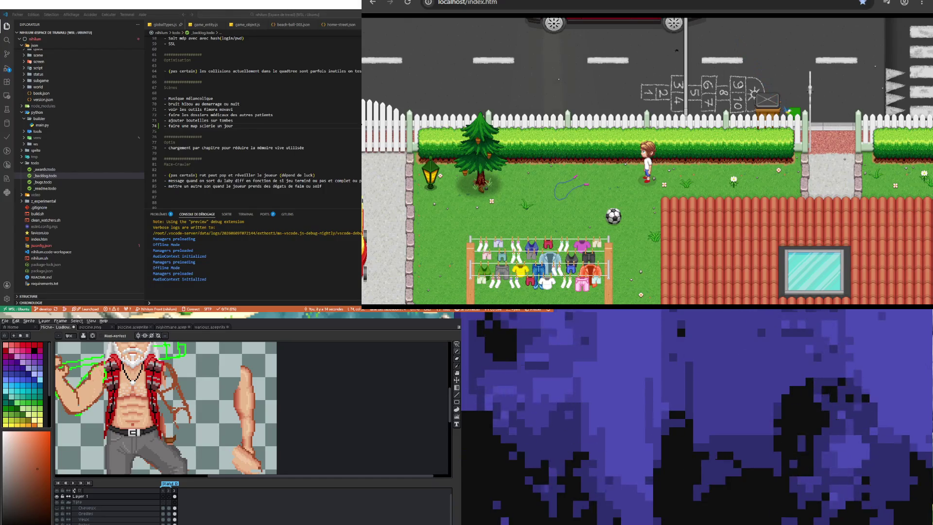
key("v")
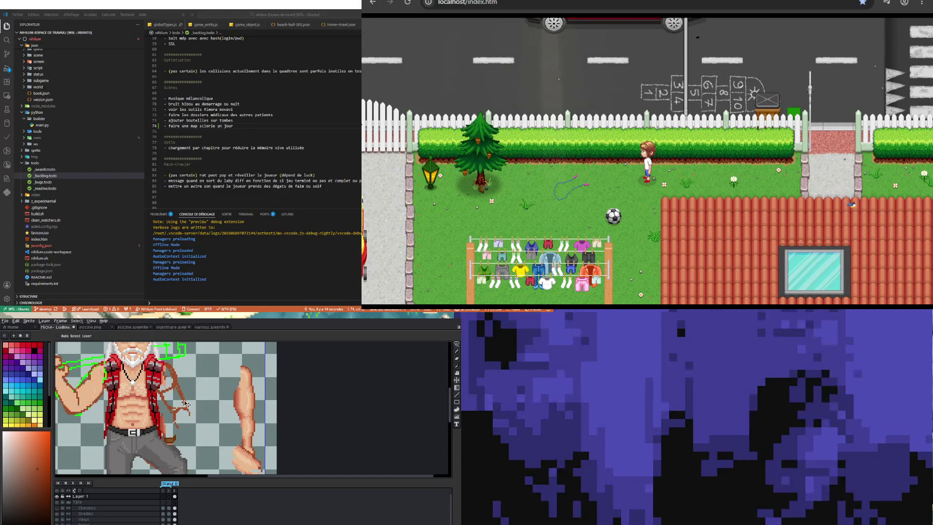
- Alternate between the pencil, move tool and eyedropper while working on the separate arm
key("b")
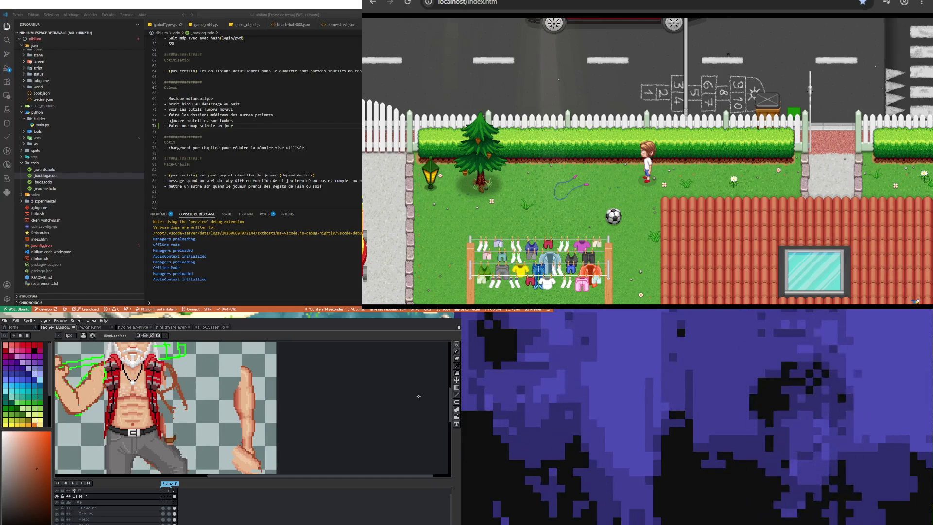
left_click_drag(450, 397, 451, 408)
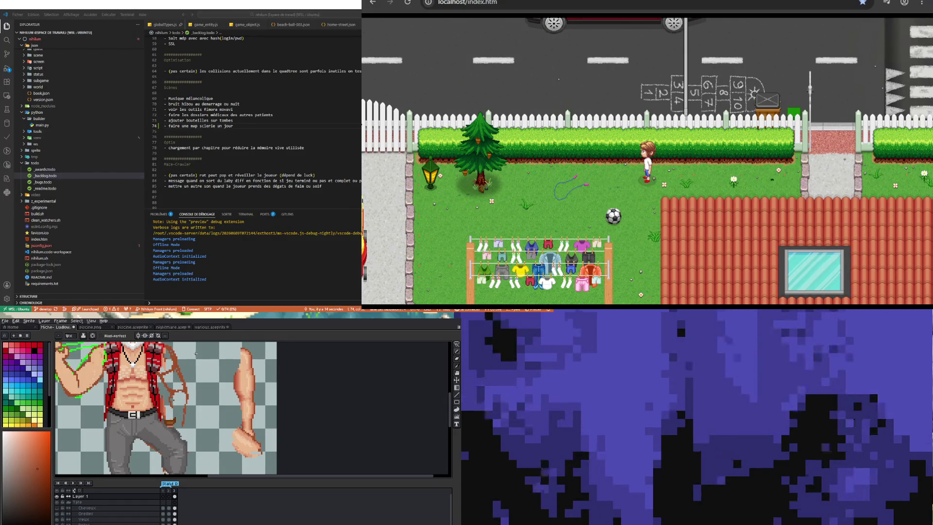
key("v")
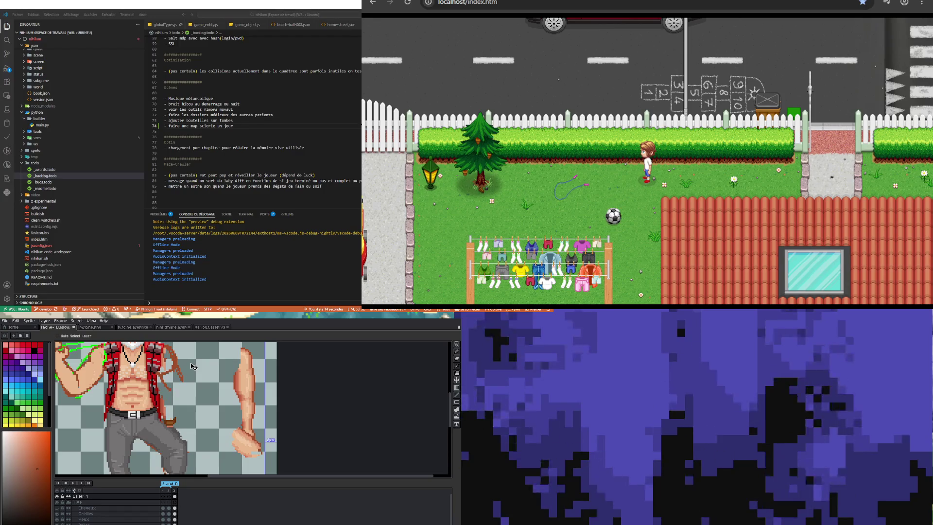
key("b")
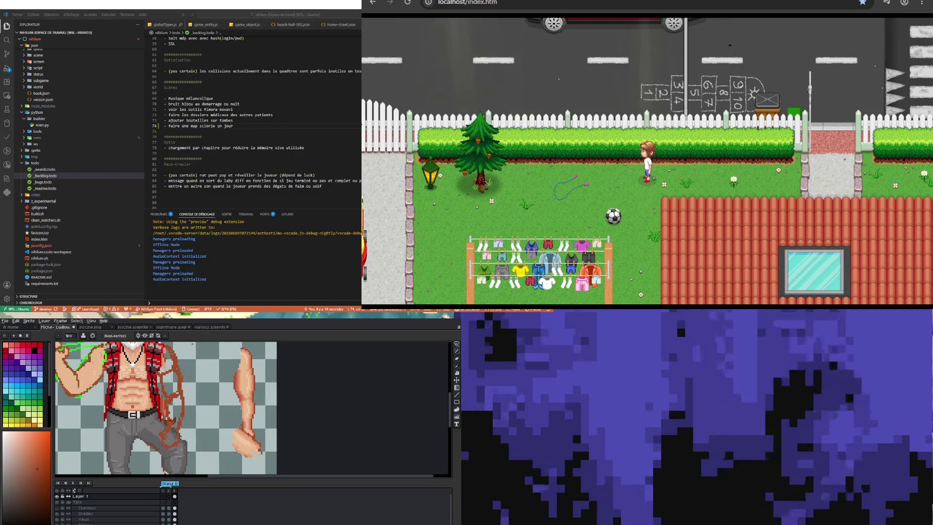
key("i")
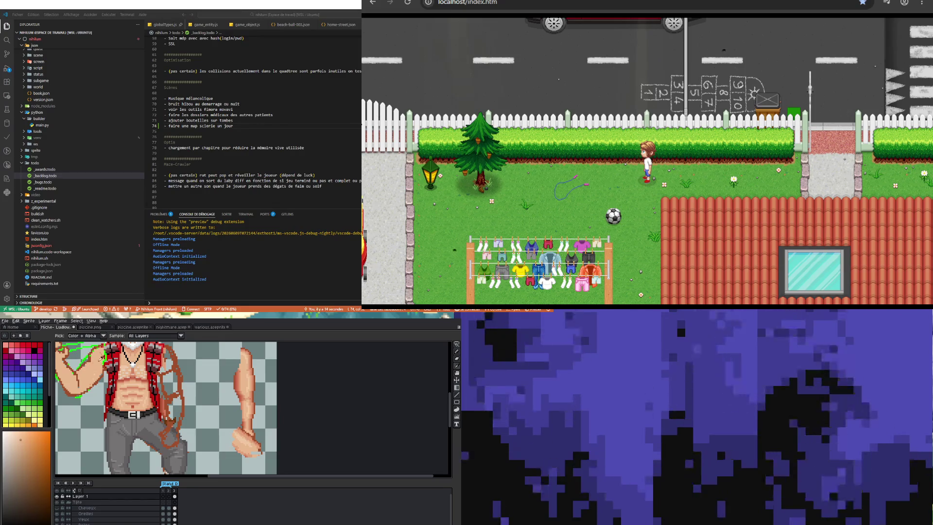
key("b")
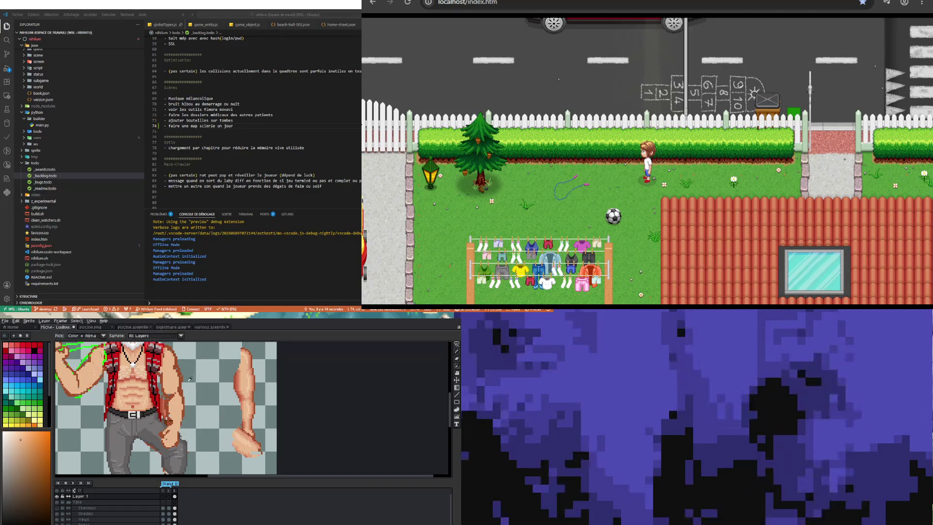
- Sample the darker skin tone from the arm and return to the pencil to shade with it
key("i")
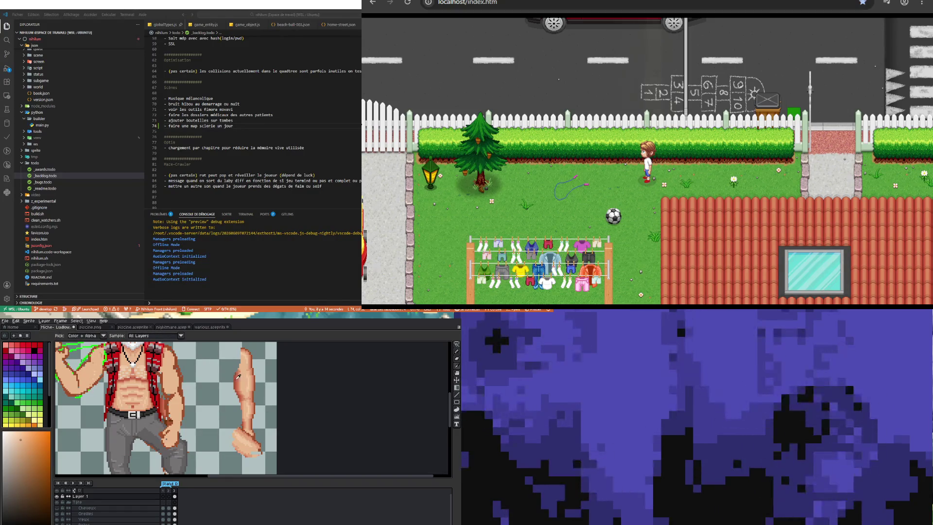
left_click(238, 376)
key("b")
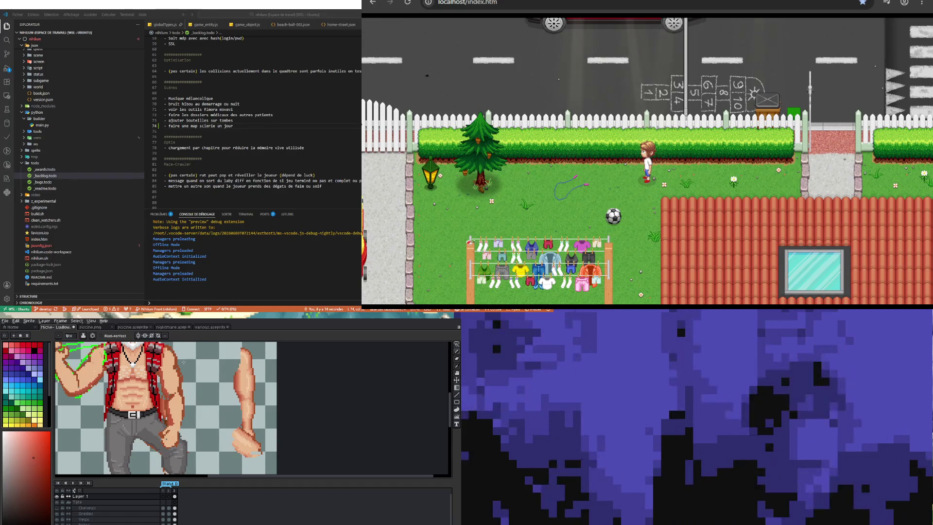
scroll(187, 412, "down", 1)
scroll(171, 423, "up", 1)
scroll(167, 423, "down", 1)
scroll(164, 424, "up", 2)
scroll(159, 424, "down", 1)
scroll(159, 424, "up", 1)
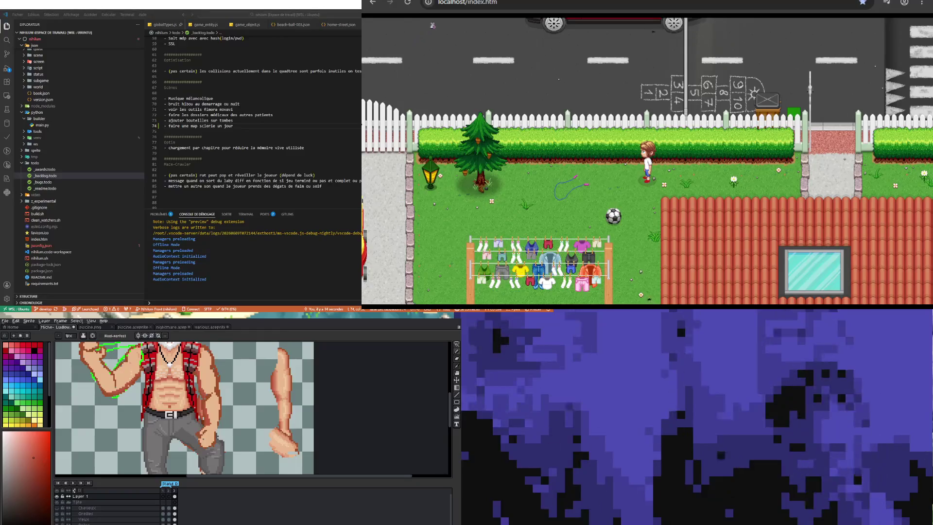
key("minus")
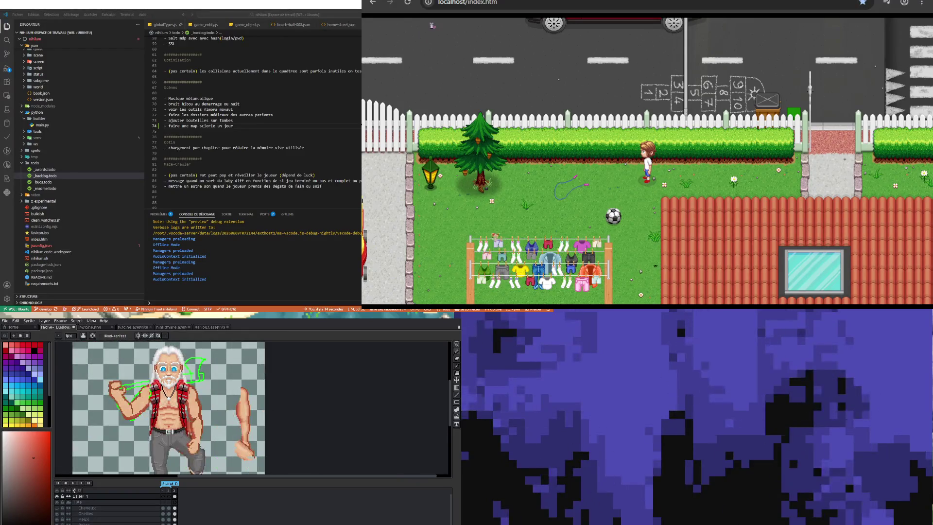
key("plus")
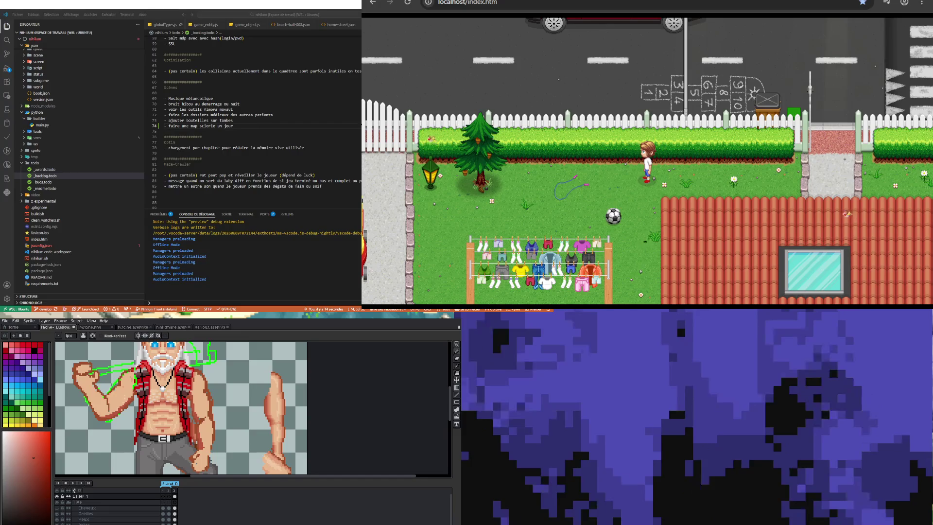
scroll(73, 491, "down", 2)
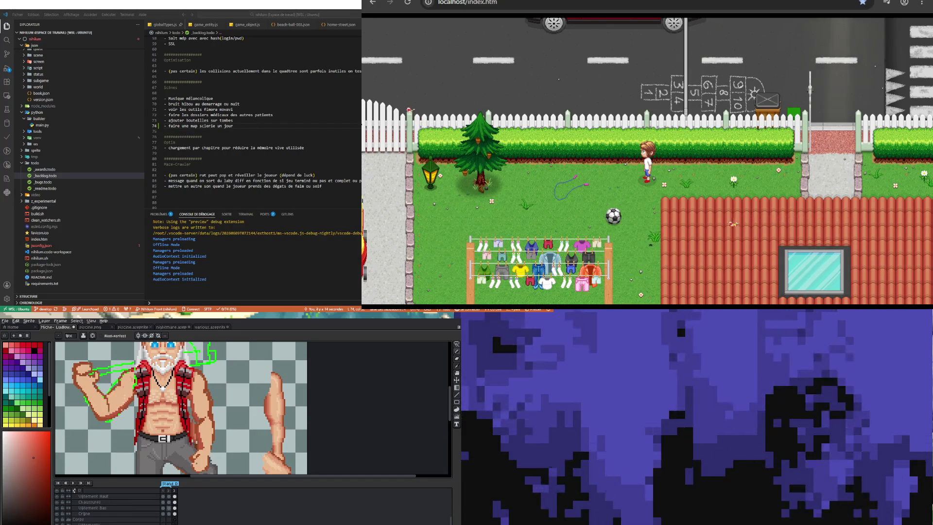
scroll(74, 490, "down", 2)
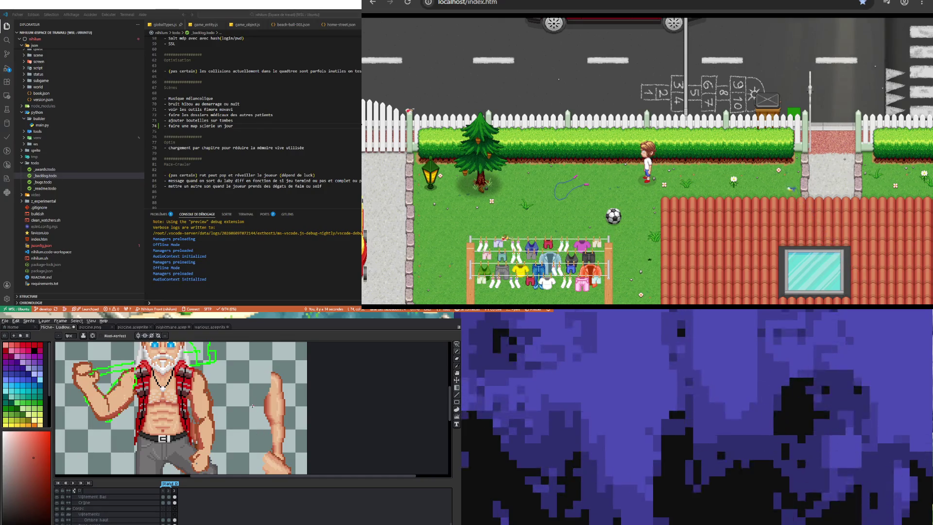
key("h")
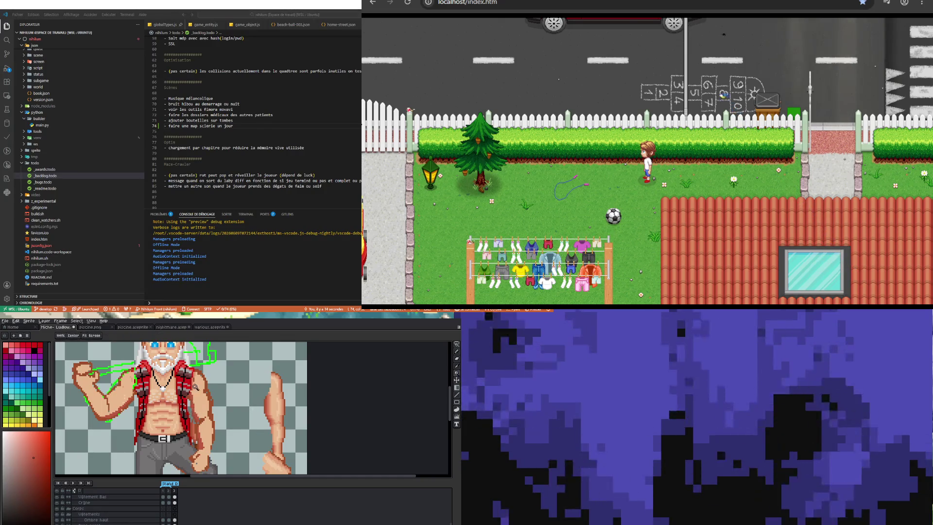
key("b")
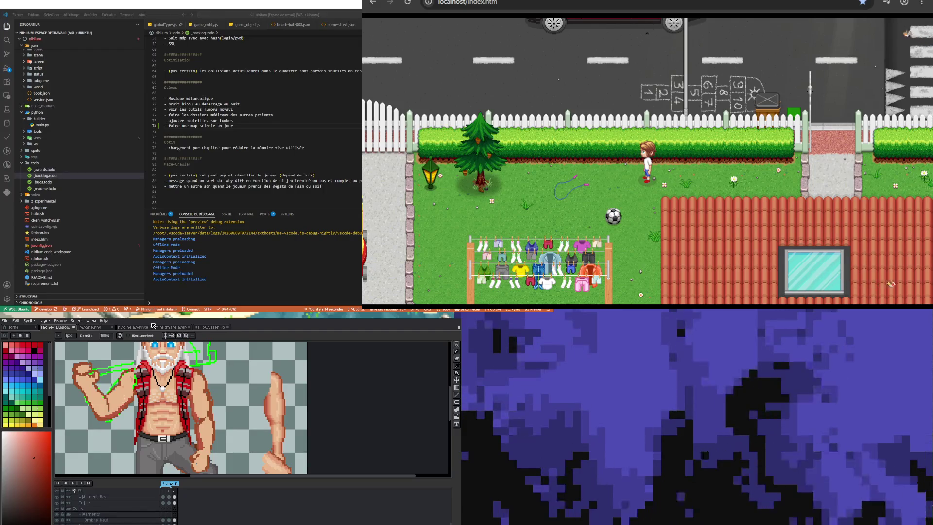
scroll(223, 413, "down", 3)
scroll(219, 409, "up", 1)
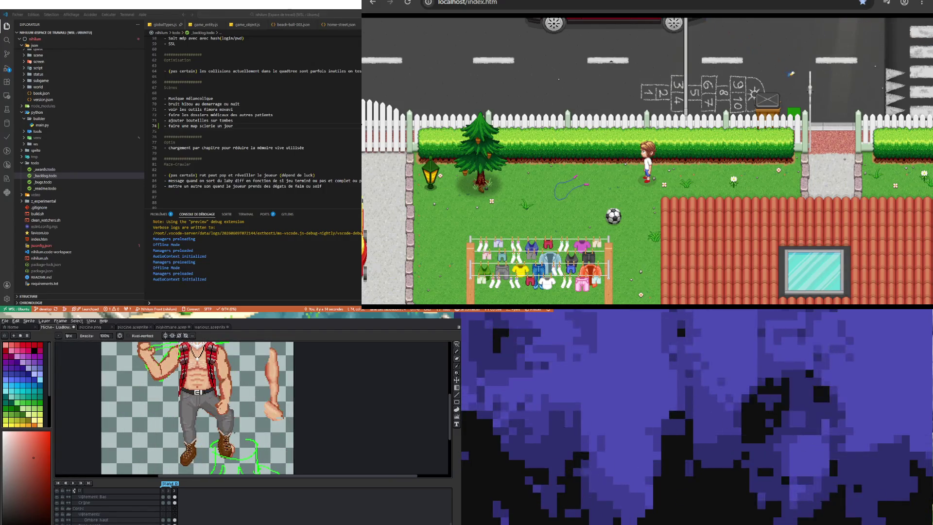
scroll(218, 408, "down", 1)
scroll(235, 436, "up", 1)
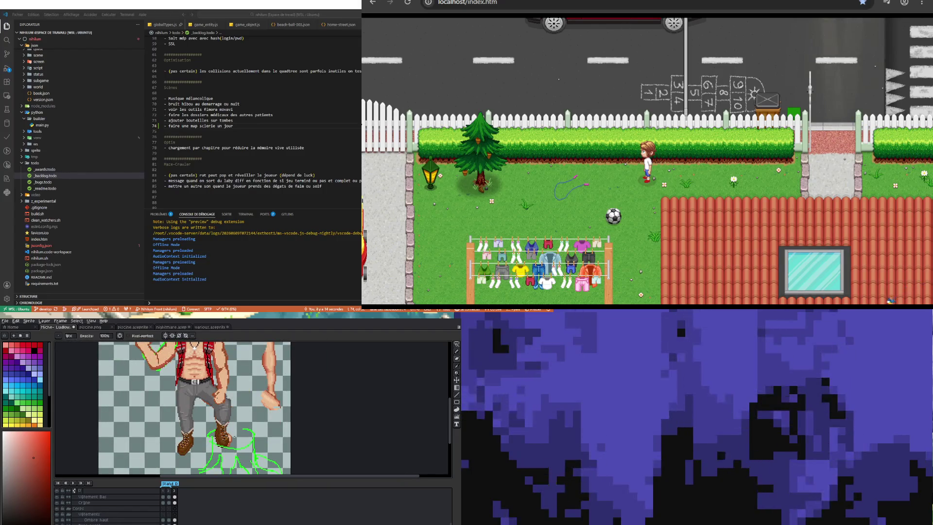
scroll(235, 436, "down", 1)
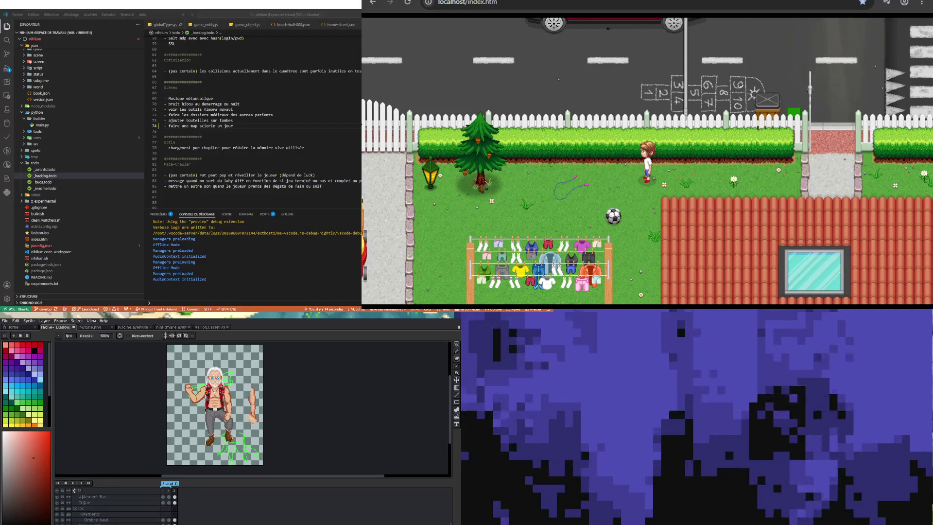
scroll(238, 416, "up", 1)
scroll(219, 397, "up", 1)
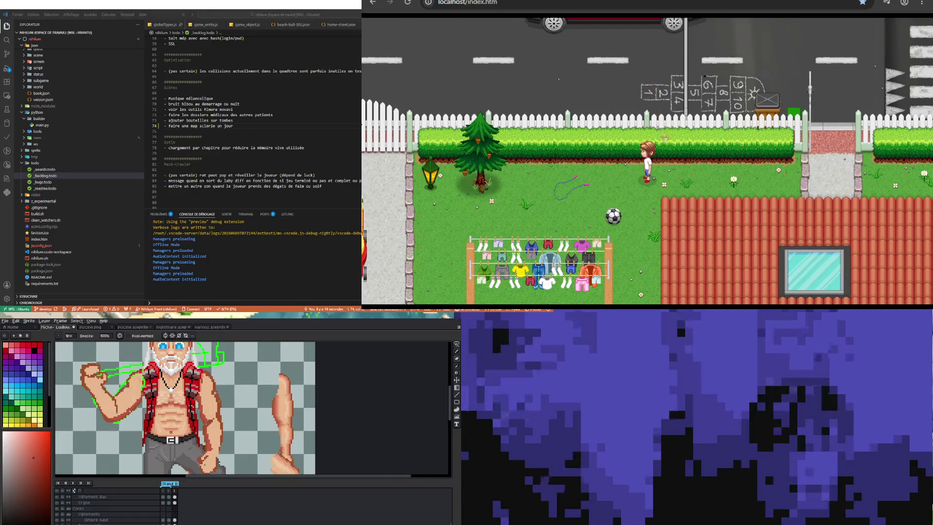
scroll(219, 397, "down", 1)
scroll(219, 397, "up", 1)
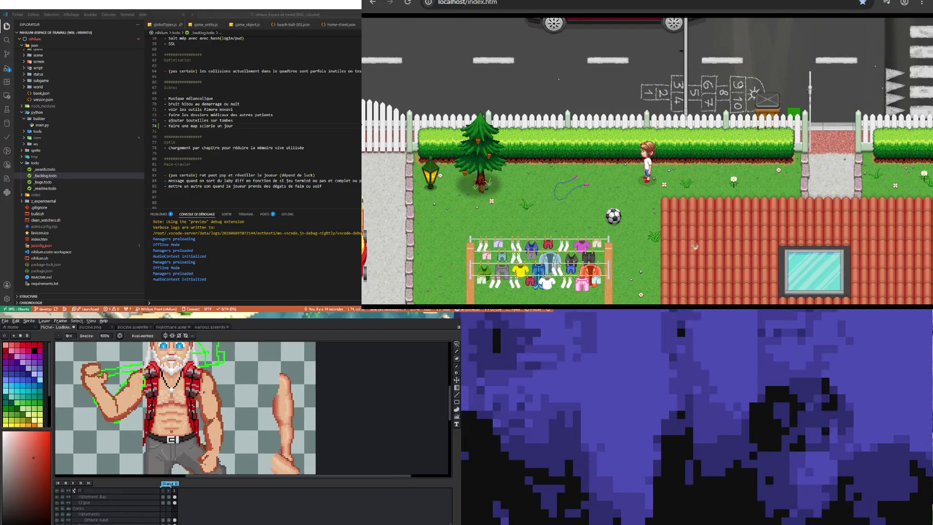
scroll(208, 394, "up", 1)
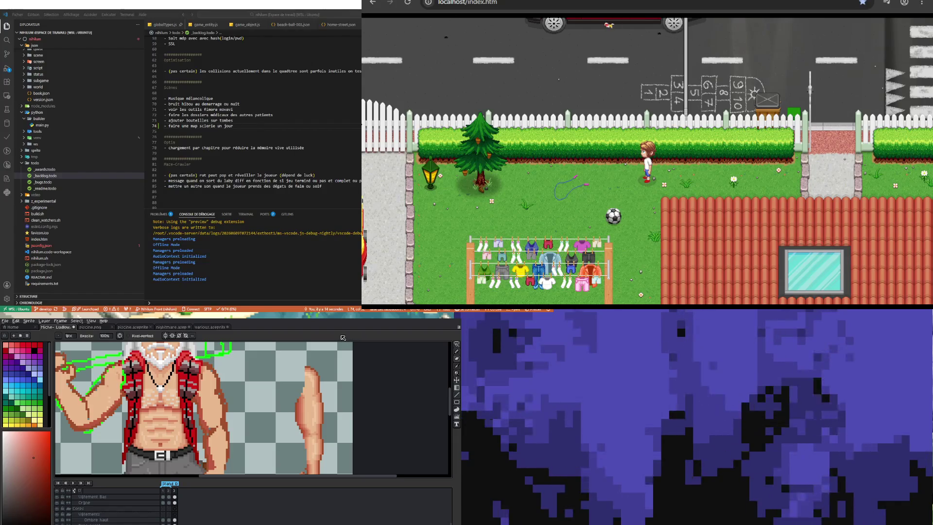
key("i")
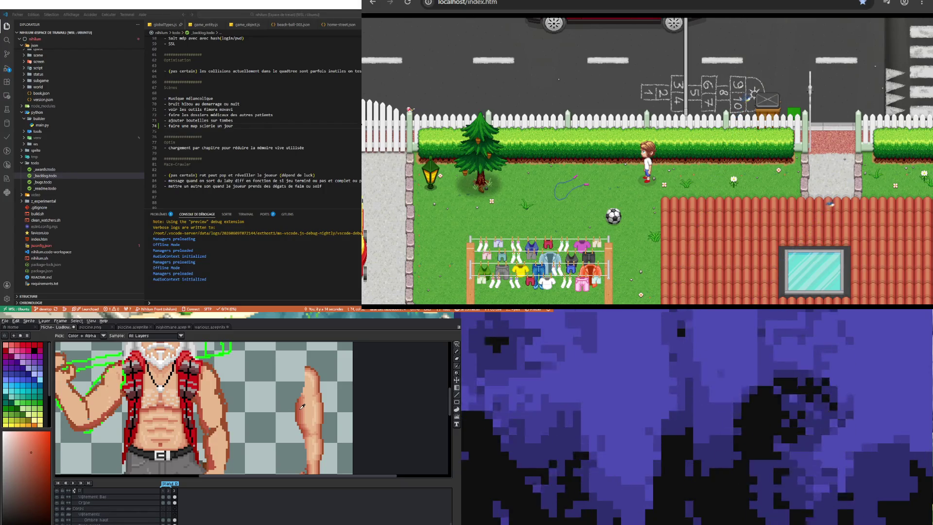
key("b")
scroll(241, 412, "down", 2)
scroll(186, 424, "up", 1)
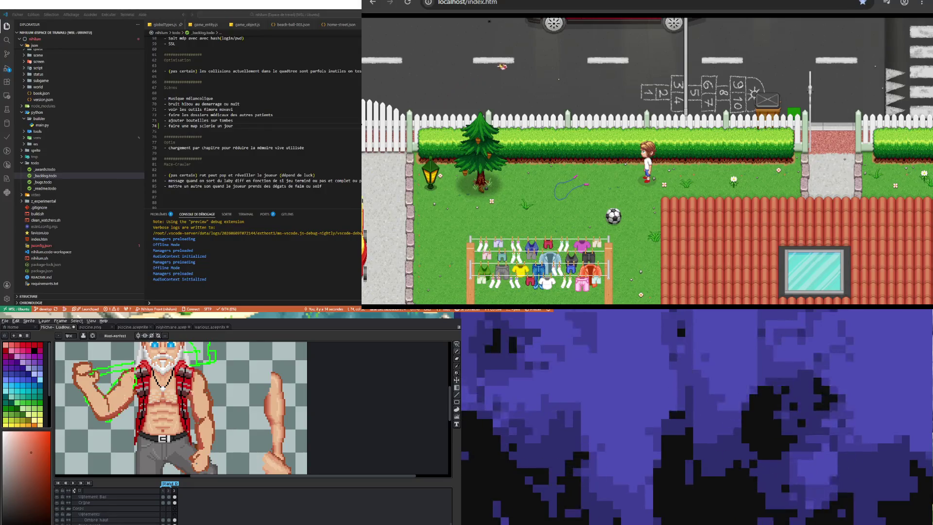
scroll(74, 490, "up", 5)
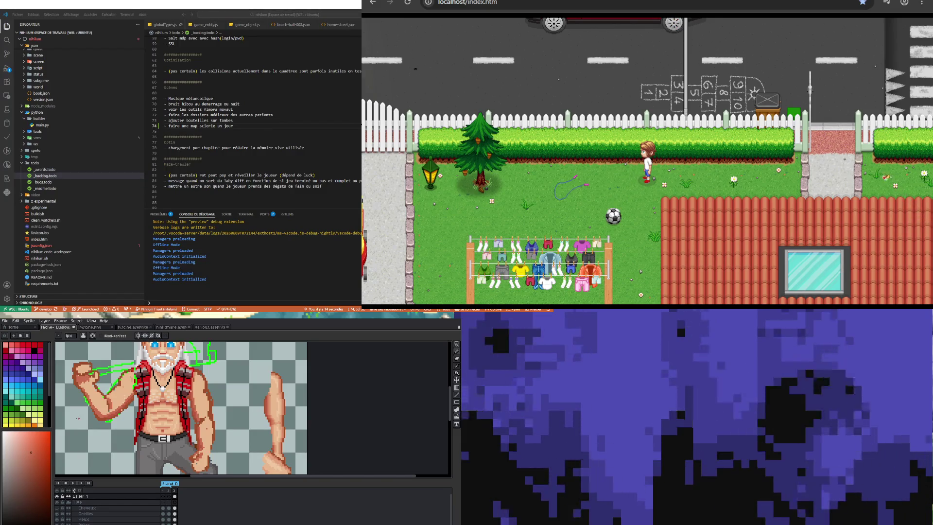
scroll(122, 396, "down", 1)
scroll(121, 396, "down", 1)
scroll(121, 396, "up", 1)
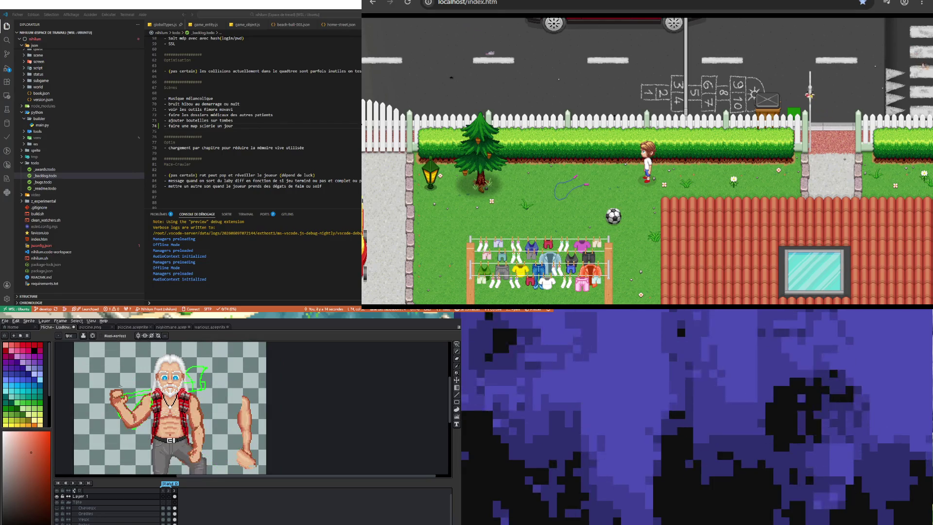
scroll(121, 395, "up", 2)
scroll(121, 394, "down", 1)
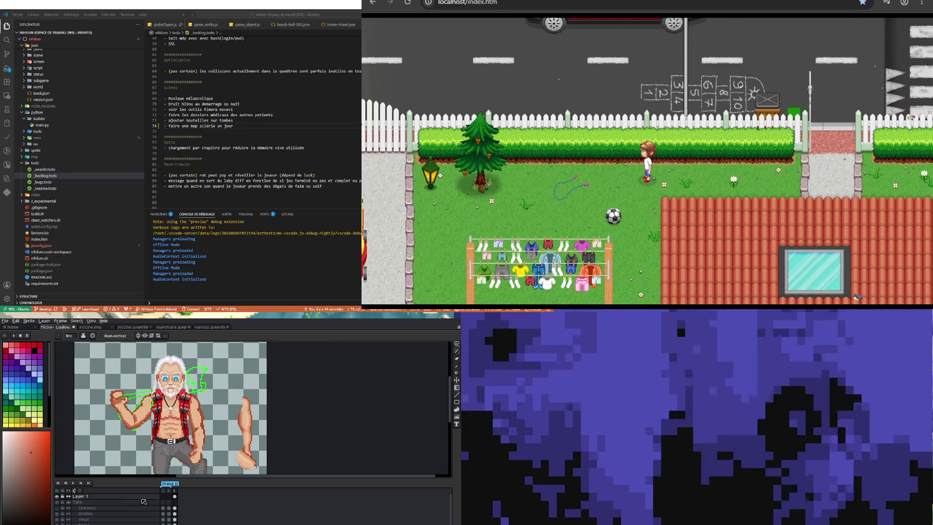
- Rename Layer 1 to the arm name and add a new empty layer above it
double_click(86, 497)
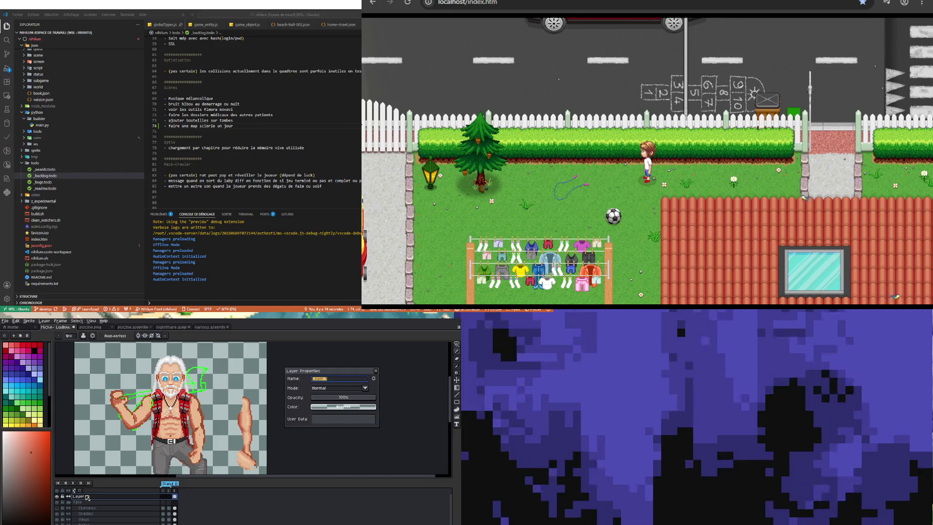
type("bras droit")
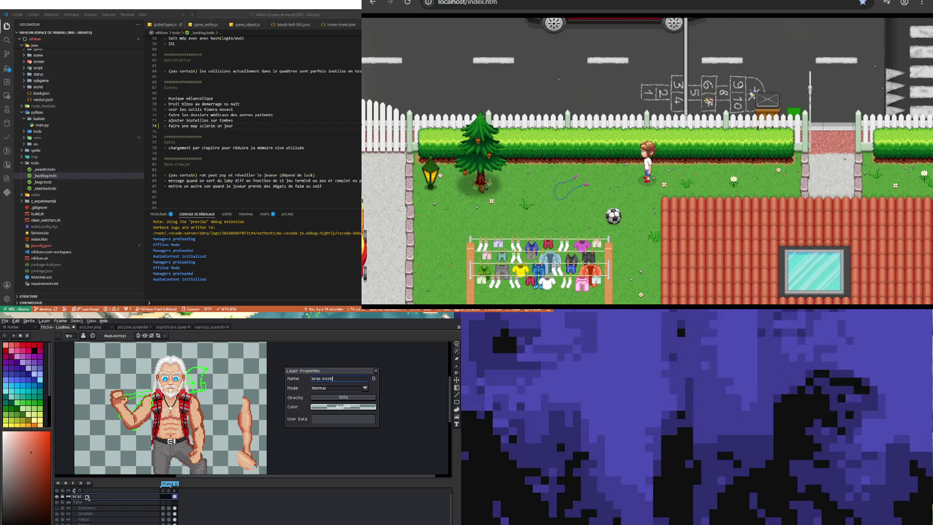
key("Return")
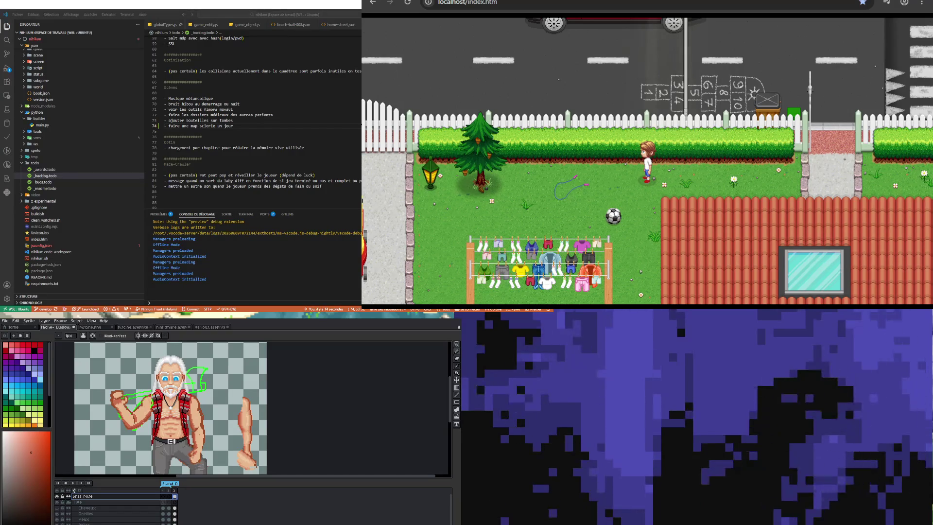
key("shift+n")
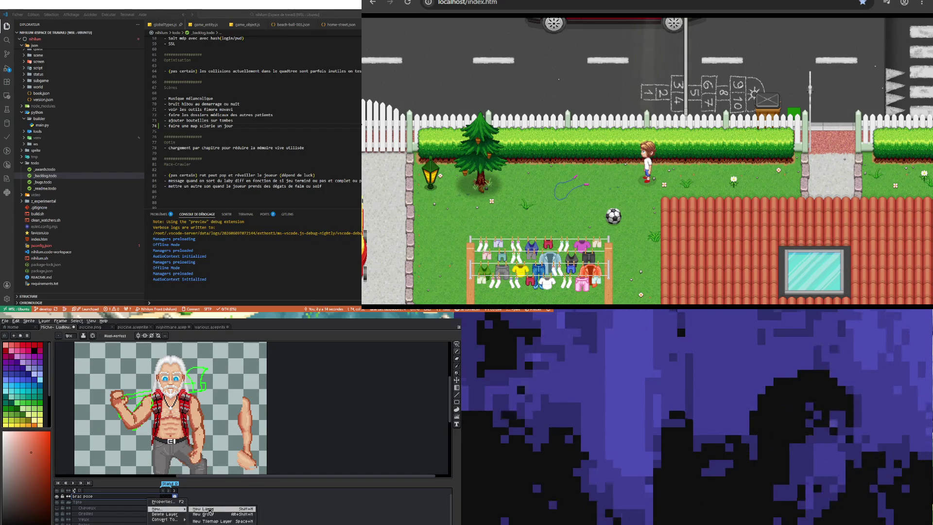
- Select the new layer and rename it hache
left_click(109, 497)
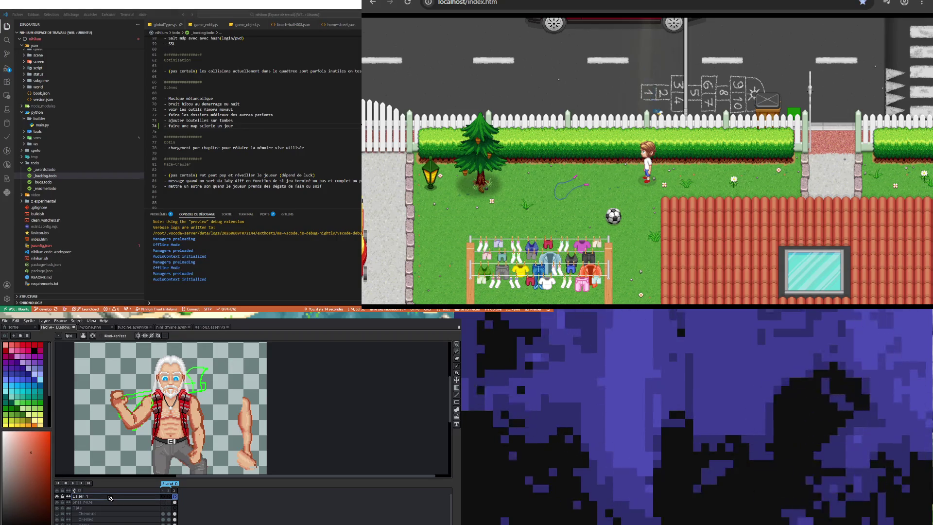
double_click(87, 497)
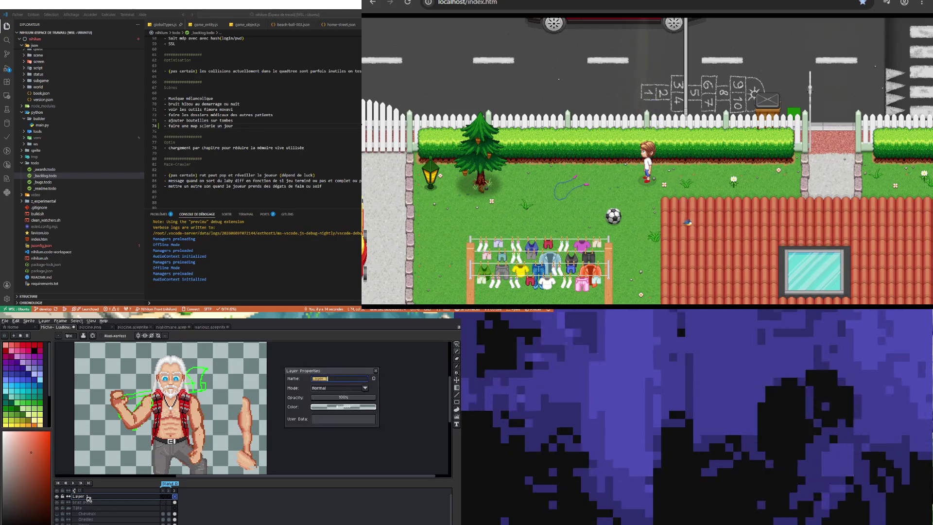
type("hache")
key("Return")
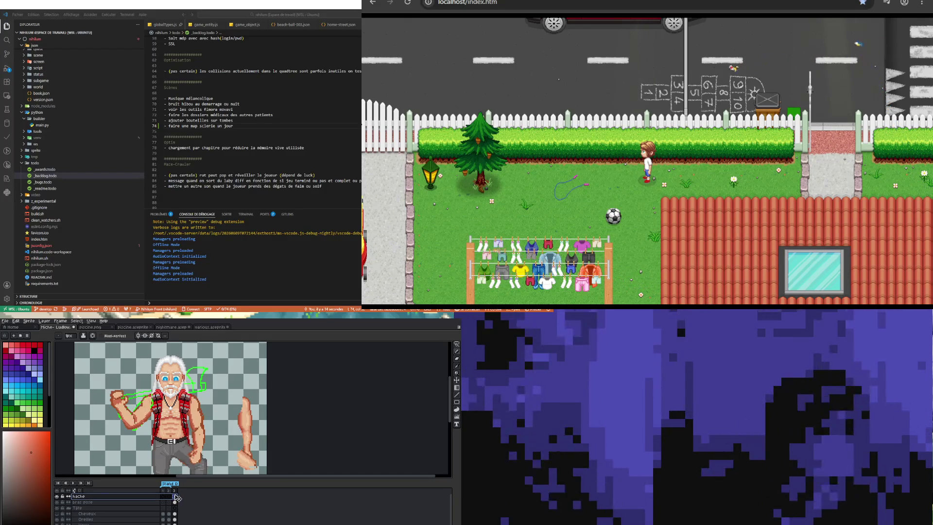
scroll(146, 381, "down", 1)
scroll(145, 381, "up", 1)
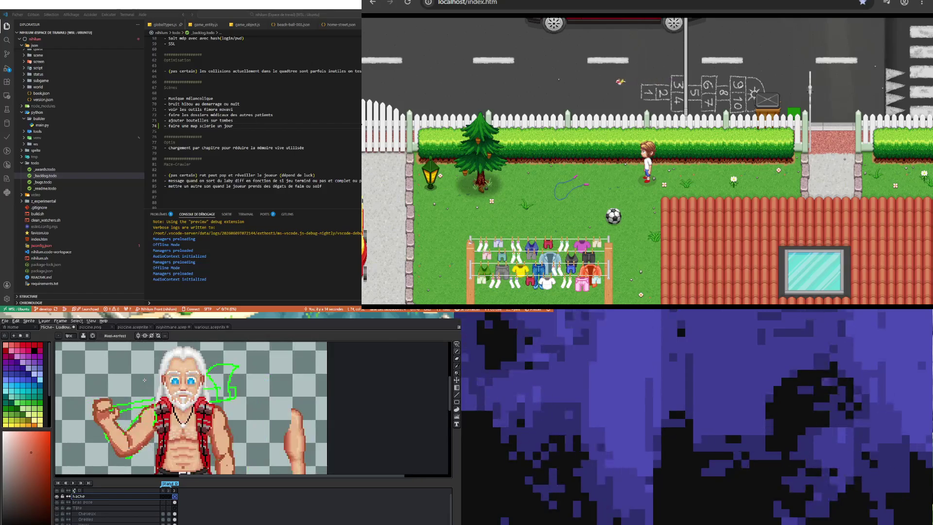
scroll(144, 381, "up", 1)
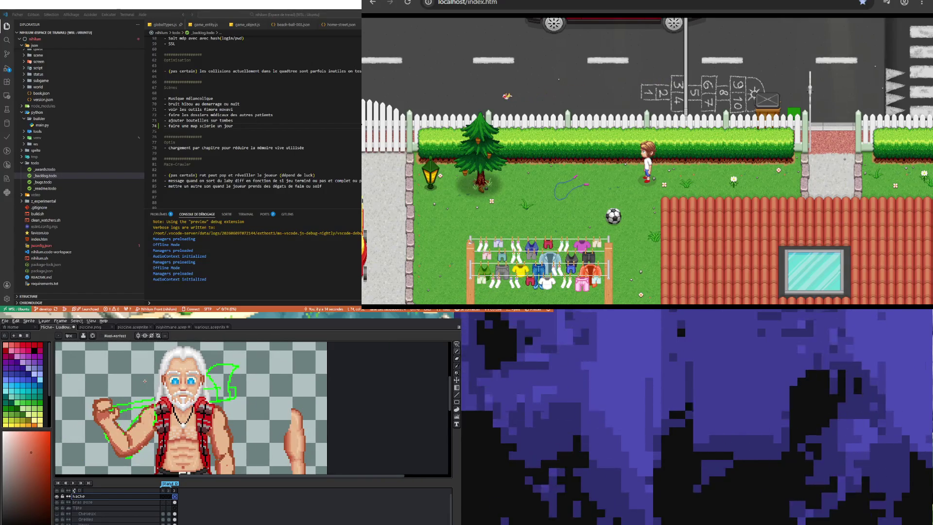
- Pick a yellow-orange shade and outline the axe handle from the raised hand to the axe head
key("i")
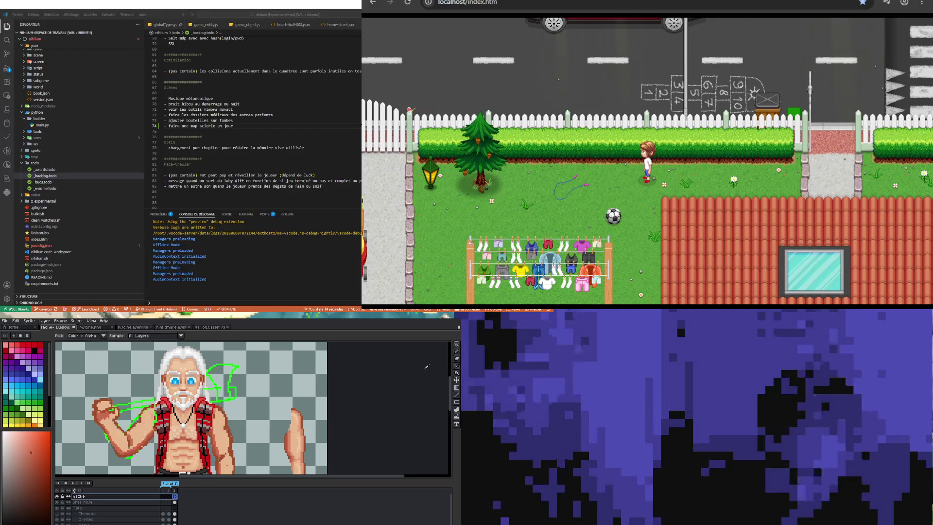
scroll(52, 408, "down", 2)
scroll(51, 408, "down", 3)
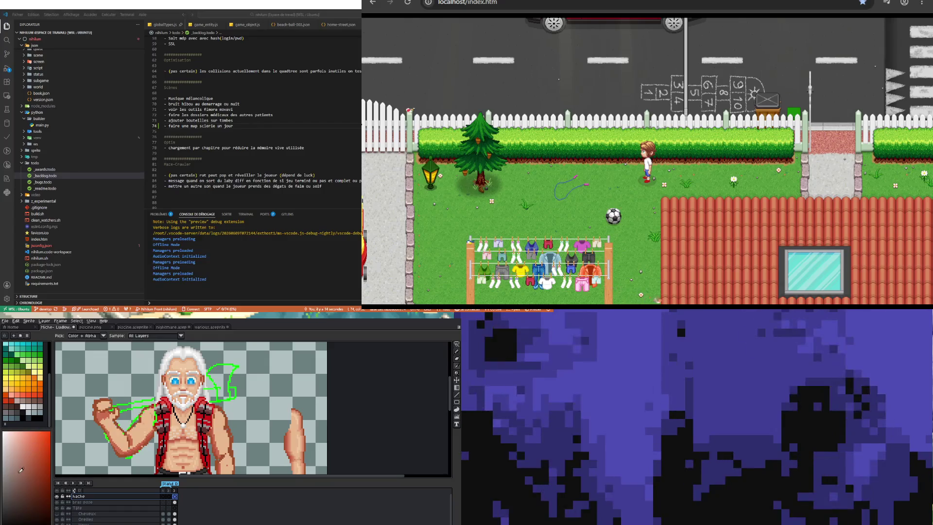
scroll(26, 383, "up", 5)
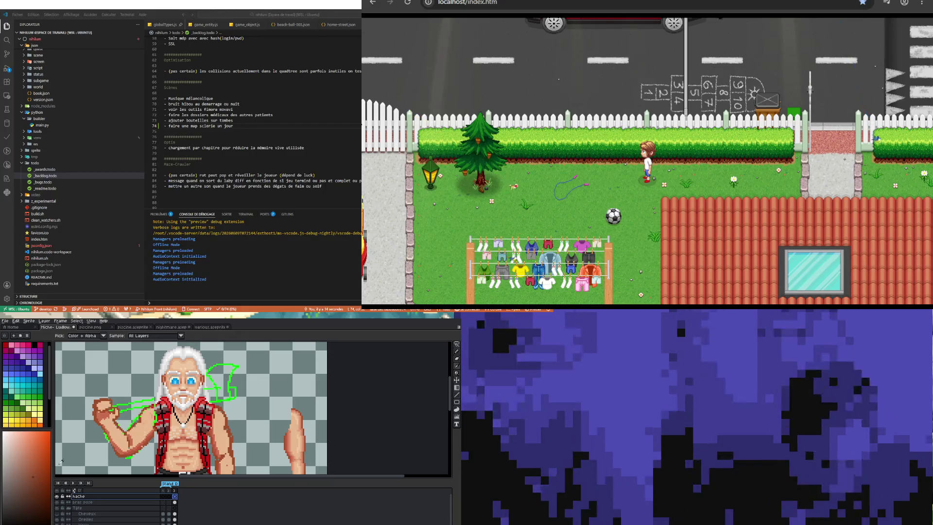
left_click(22, 457)
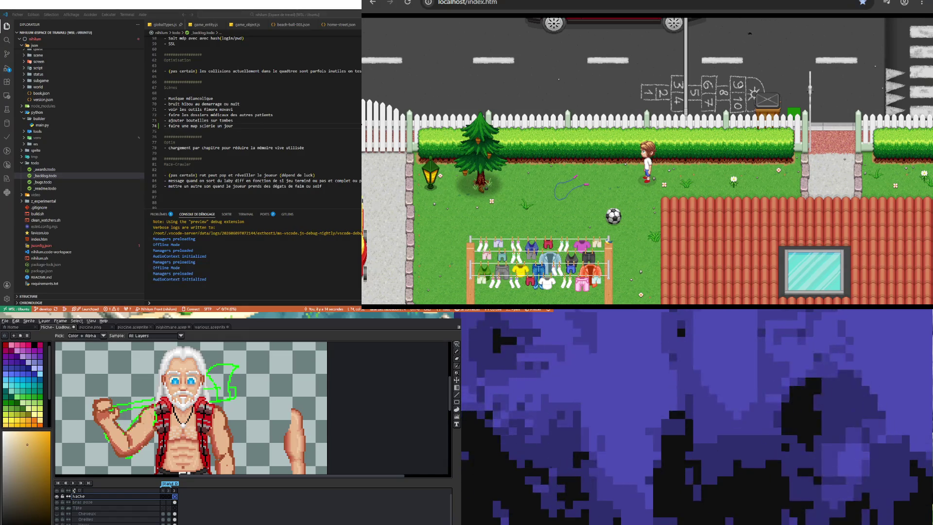
left_click(457, 344)
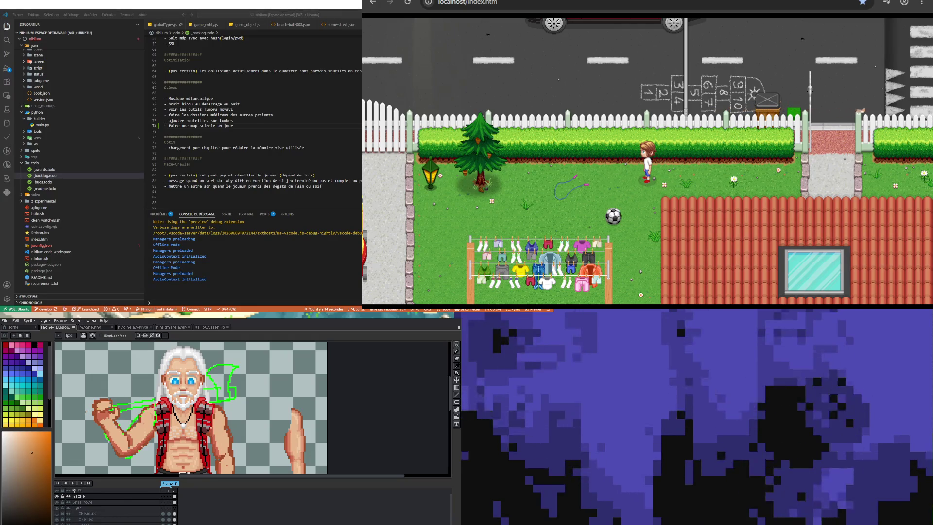
left_click_drag(86, 412, 241, 385)
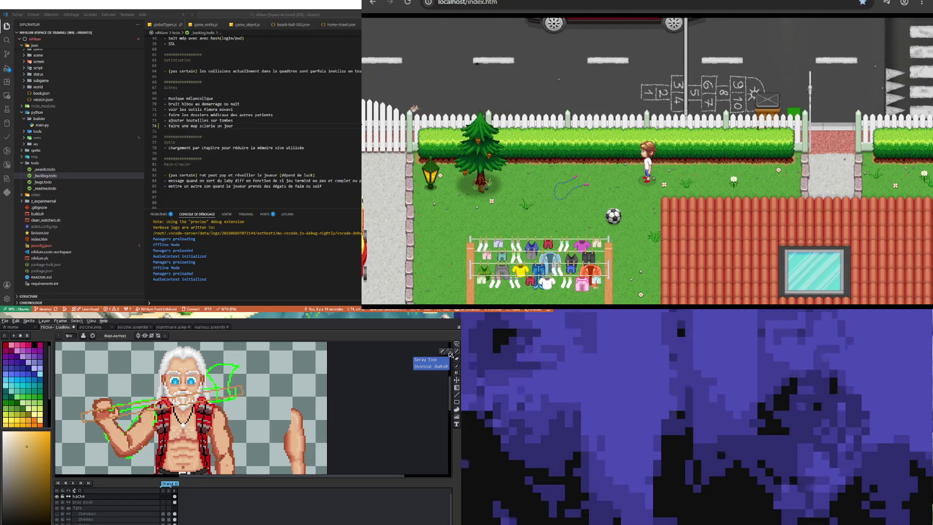
- Switch to the Paint Bucket to fill the axe handle
left_click(457, 391)
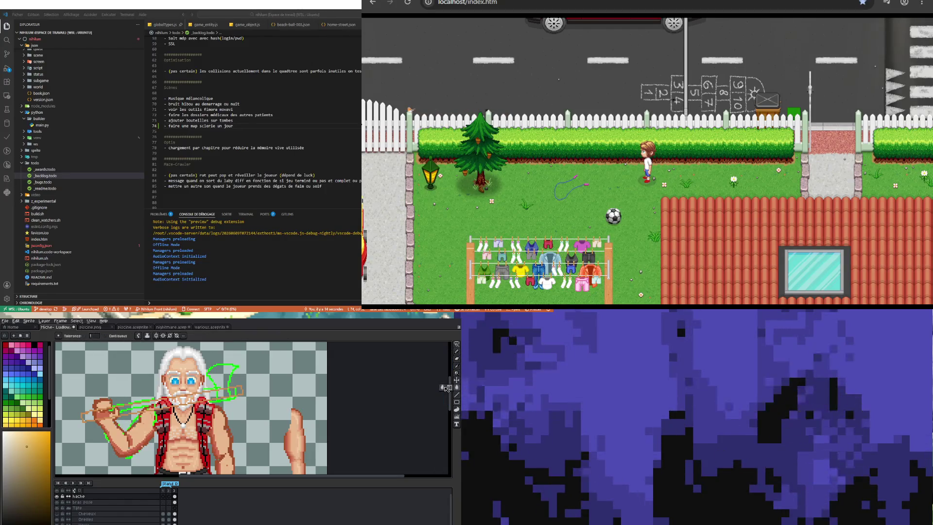
- Fill the axe handle tan, undoing the first fill that covered the whole layer
left_click(224, 394)
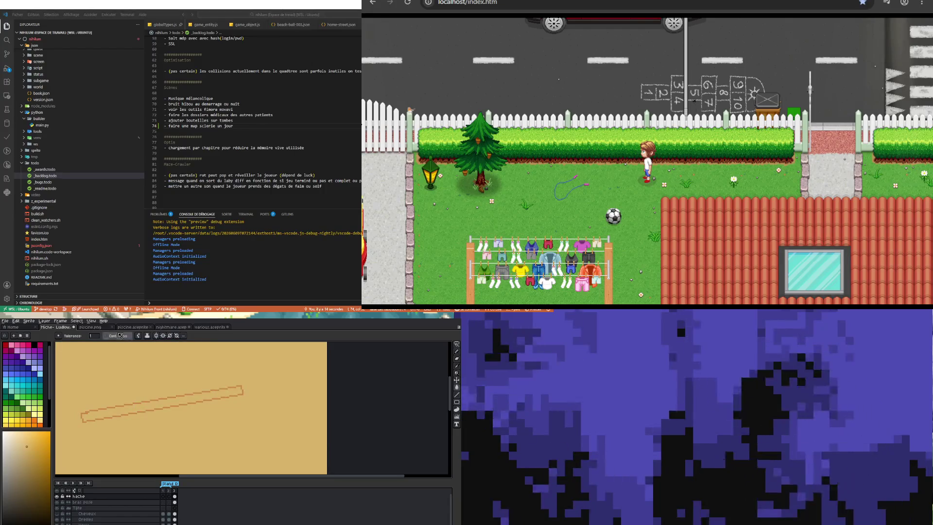
key("ctrl+z")
left_click(219, 398)
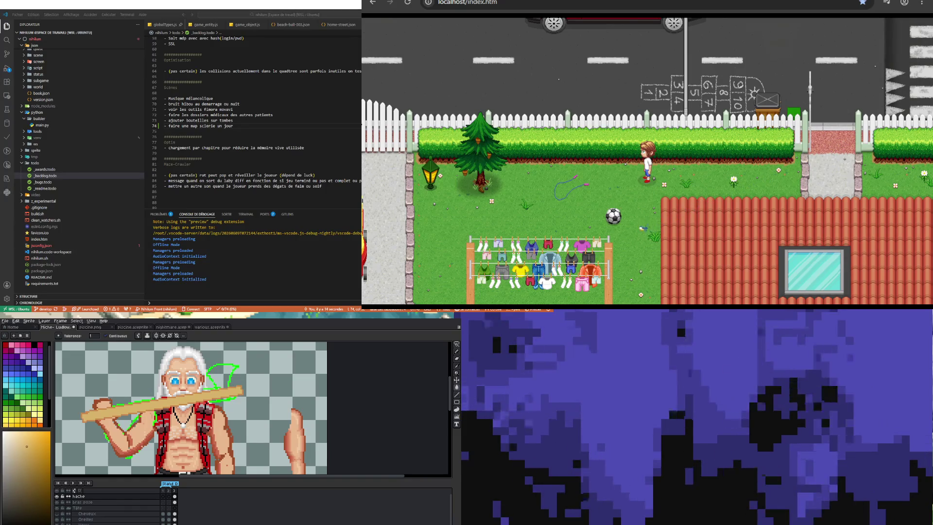
scroll(146, 382, "down", 1)
scroll(191, 379, "up", 1)
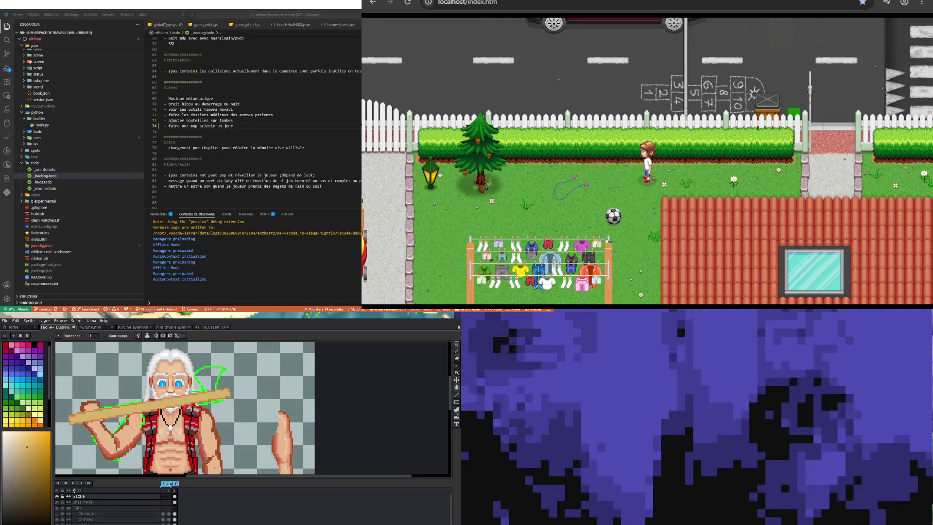
right_click(133, 498)
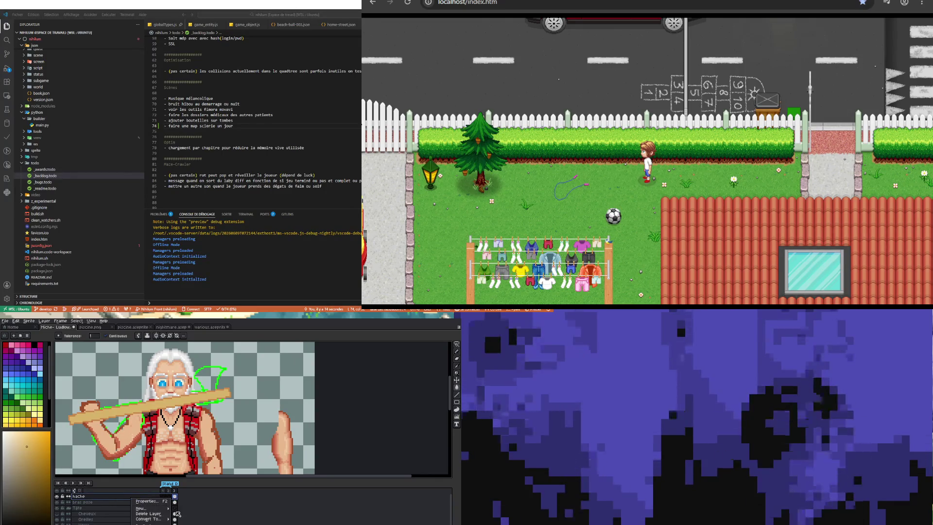
- Add a new top layer and rename it Lame for the blade
left_click(195, 509)
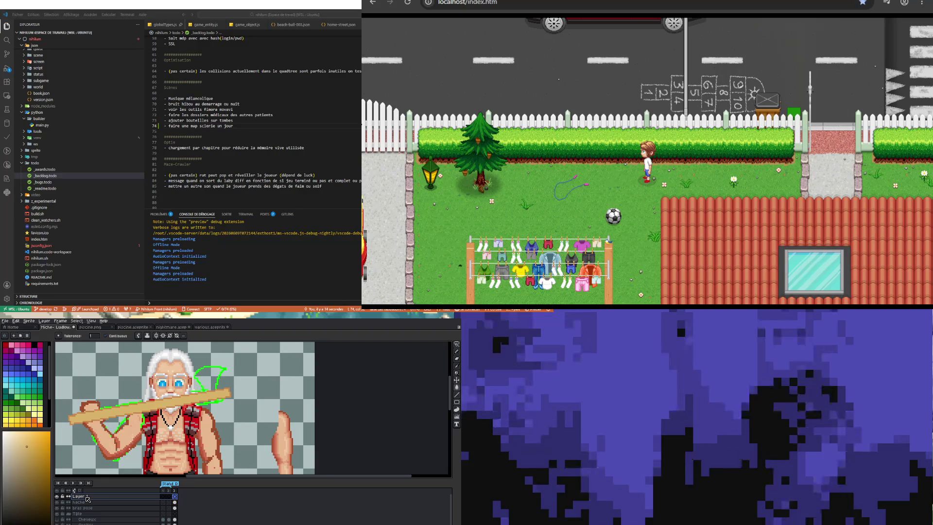
double_click(85, 498)
type("Lame")
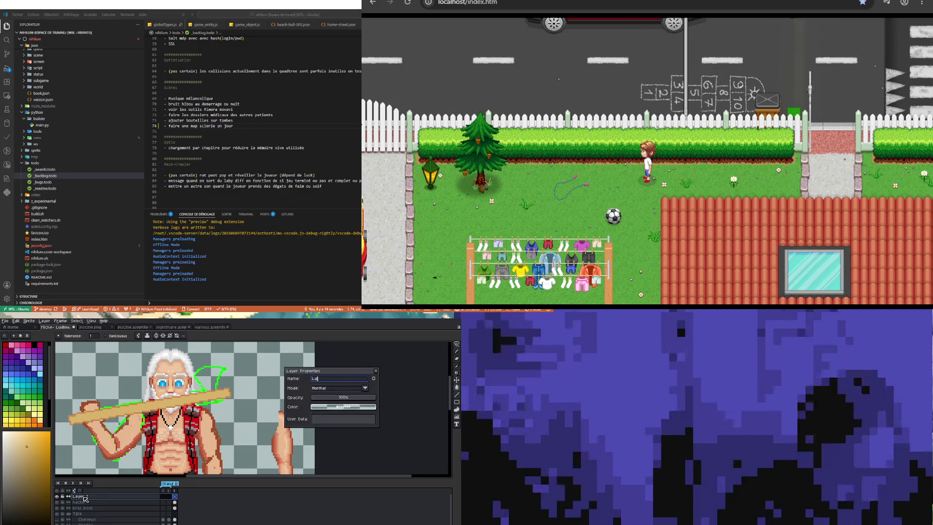
key("Return")
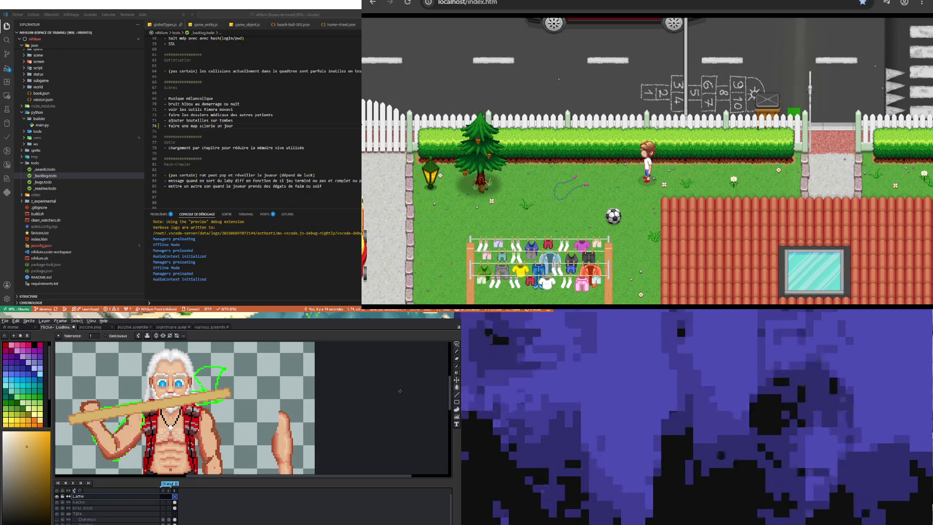
key("minus")
scroll(187, 407, "up", 1)
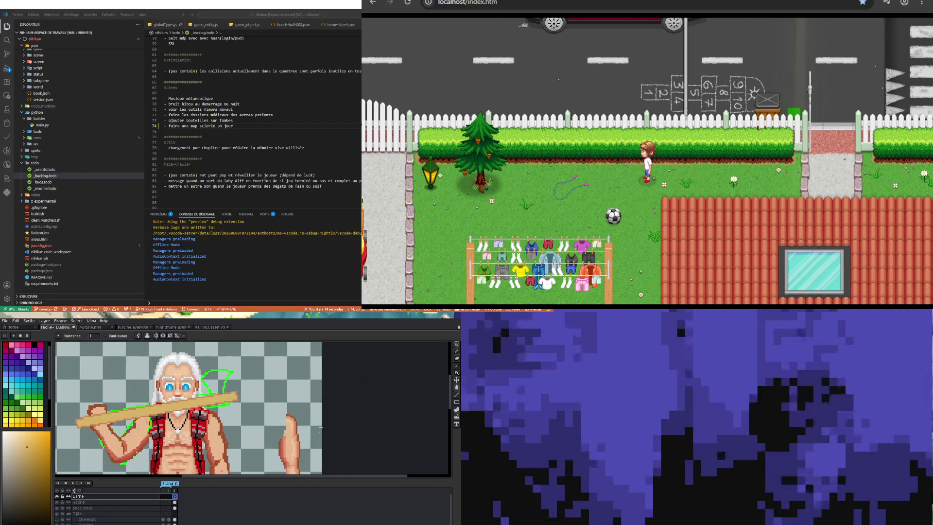
scroll(298, 392, "up", 1)
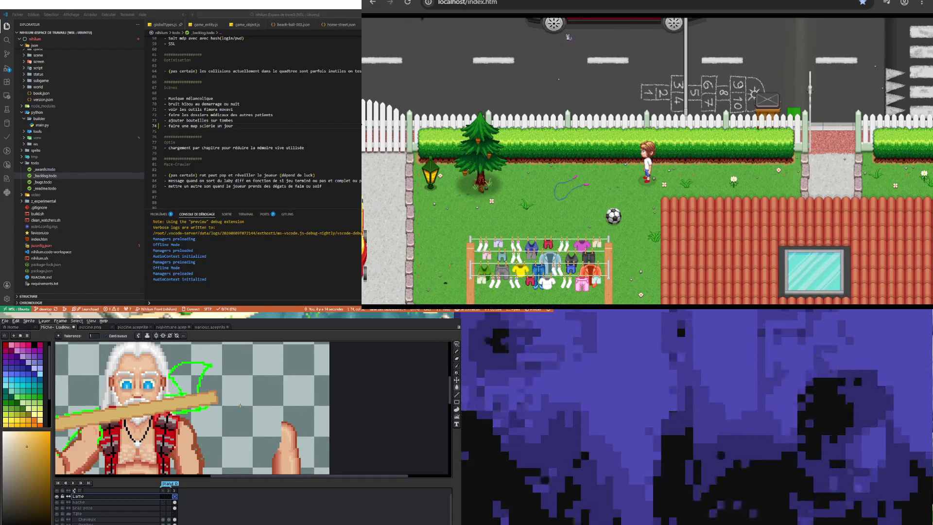
scroll(37, 412, "down", 2)
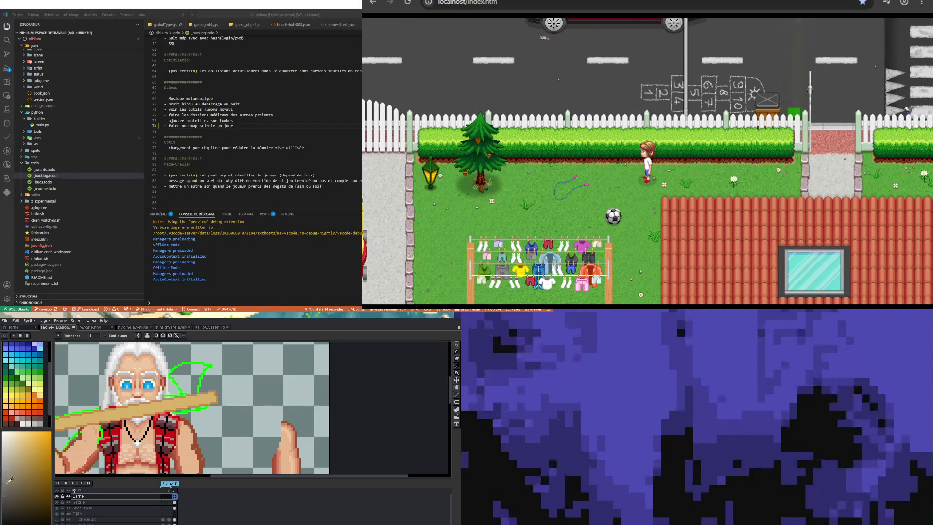
- Outline the axe head in grey with the pencil and bucket-fill it solid grey
key("b")
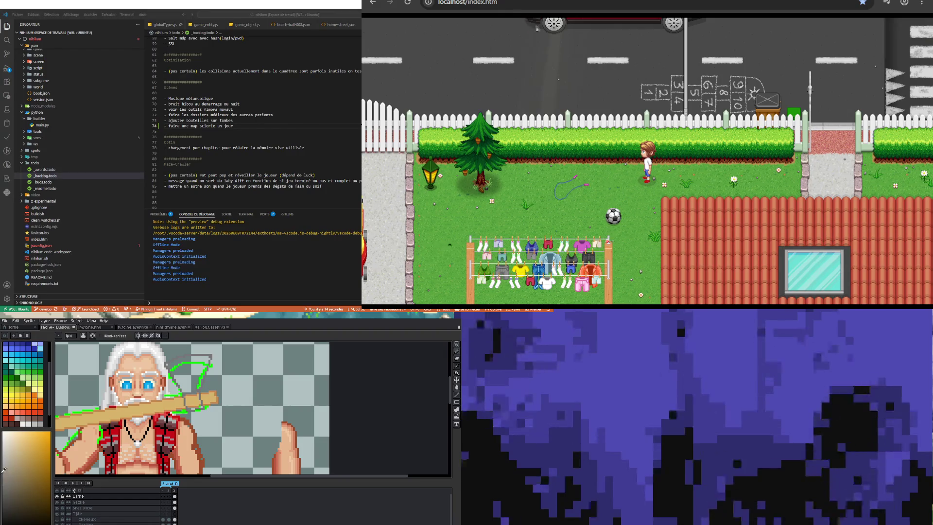
left_click(458, 395)
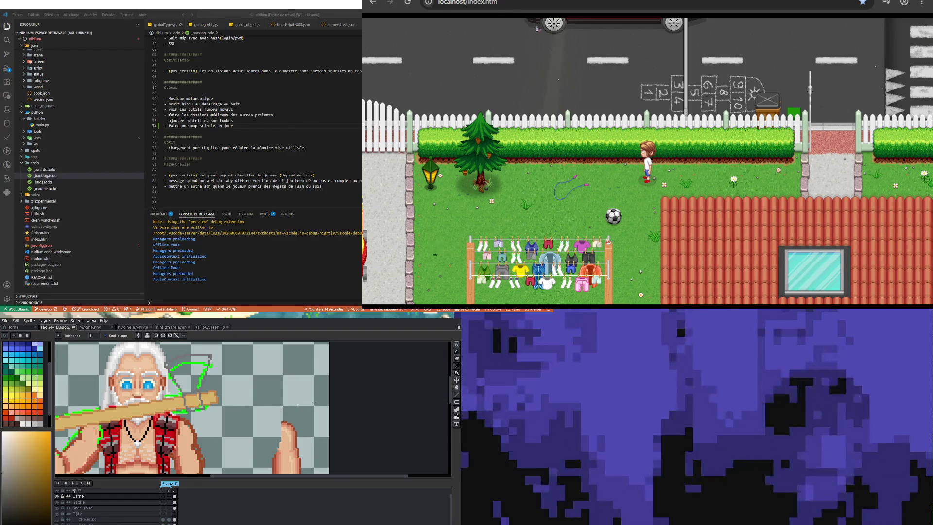
left_click(193, 401)
left_click(188, 370)
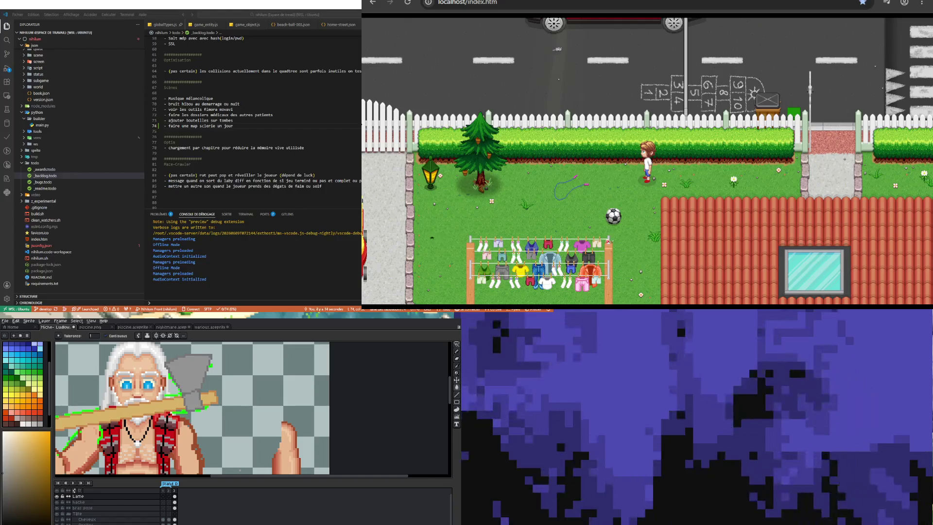
scroll(229, 464, "down", 1)
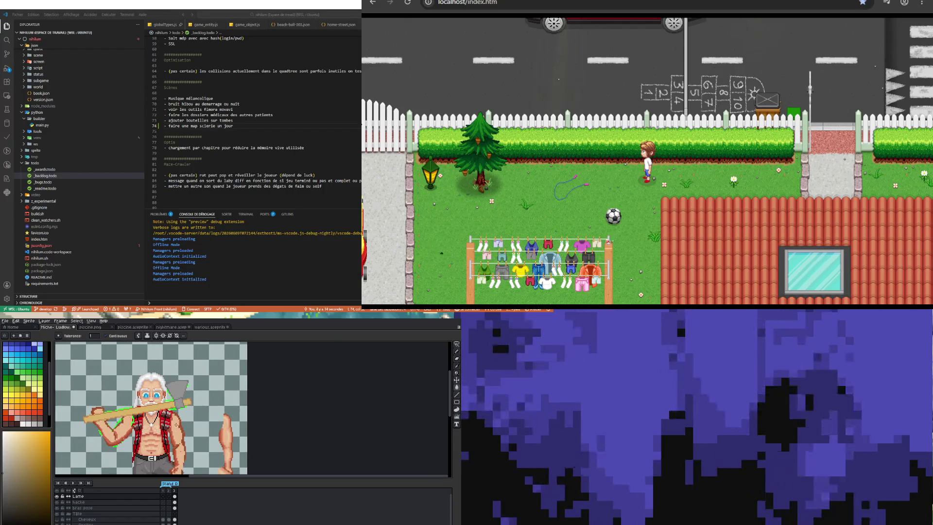
scroll(161, 397, "down", 1)
scroll(160, 397, "up", 1)
scroll(161, 398, "up", 1)
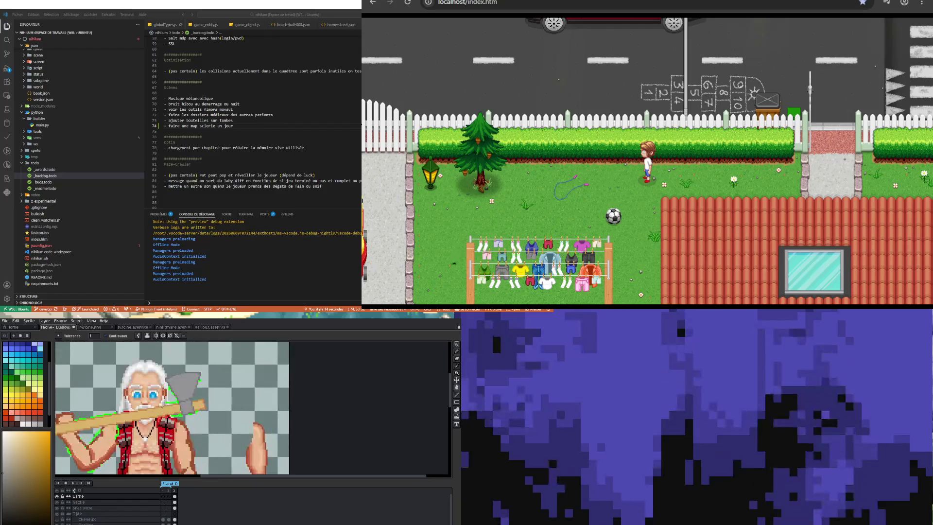
- Add a new layer group at the top of the stack and rename it 'Hache'
right_click(92, 496)
mouse_move(109, 507)
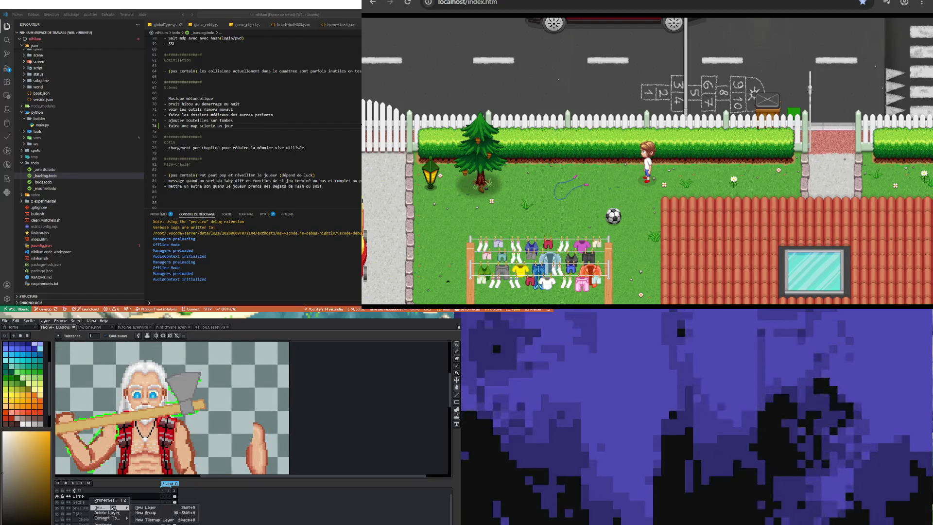
left_click(150, 512)
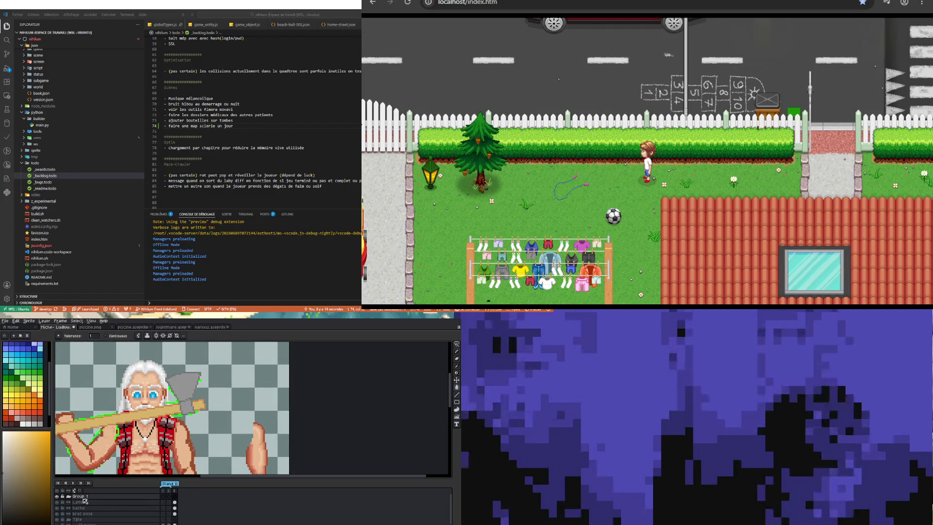
double_click(81, 496)
type("Hache")
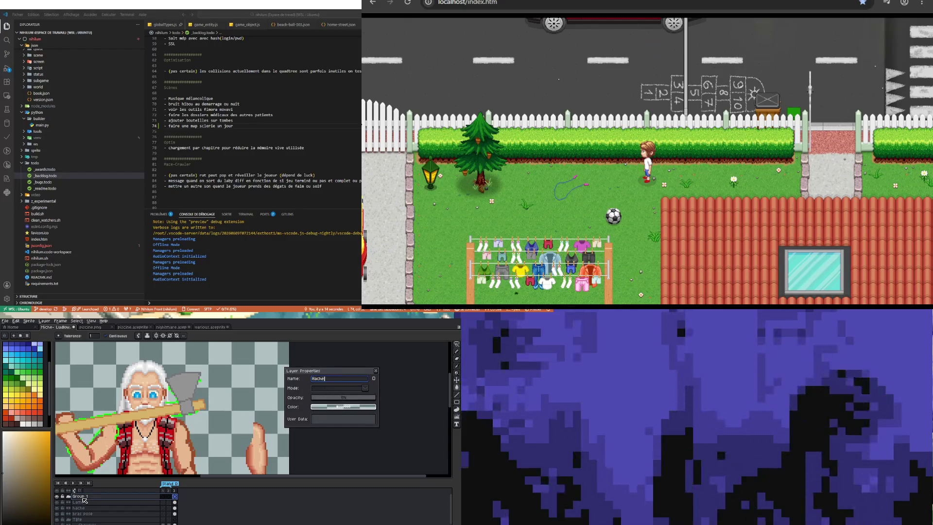
key("Return")
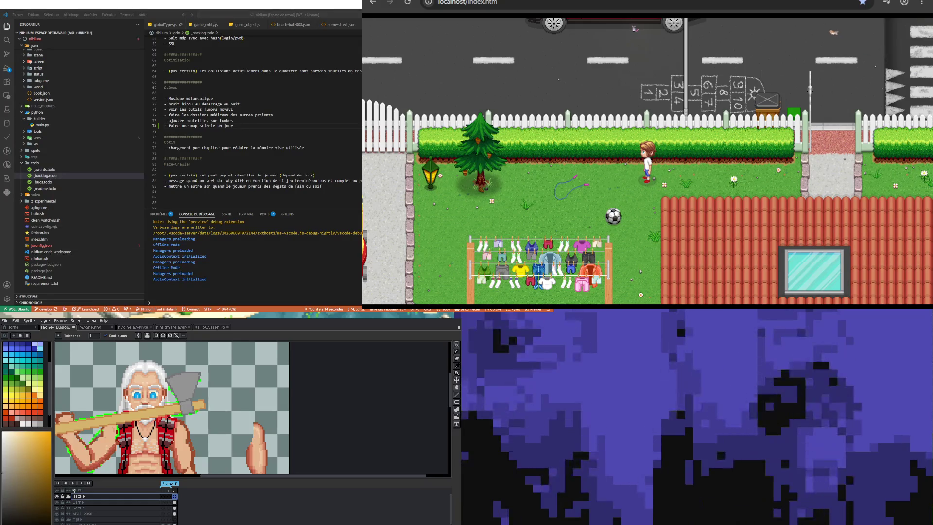
key("minus")
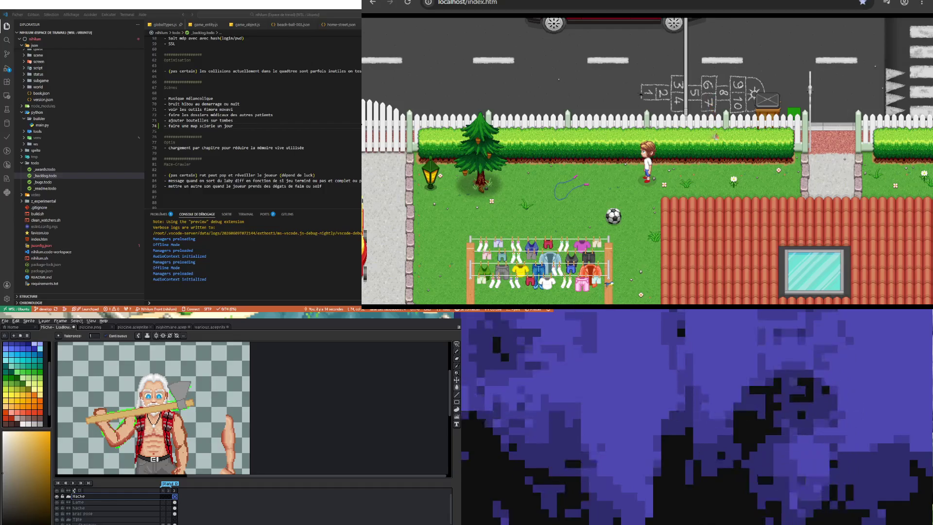
- Finish the Lame rename, collapse the Hache group and drag it to the bottom below Corps
left_click(80, 501)
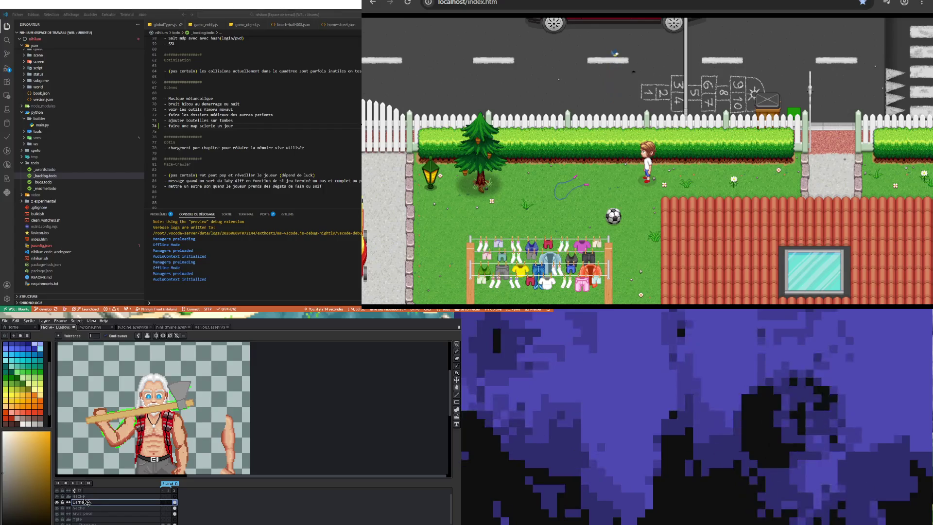
left_click(86, 509)
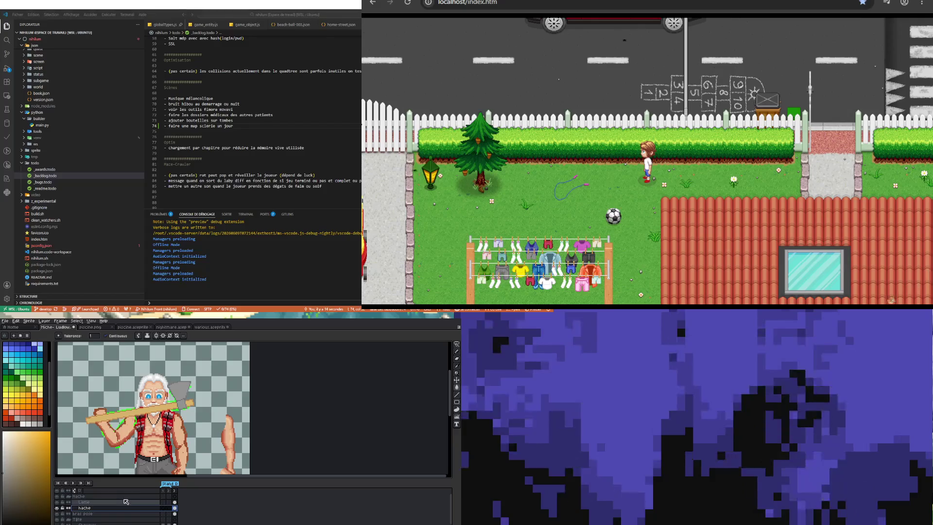
left_click(78, 498)
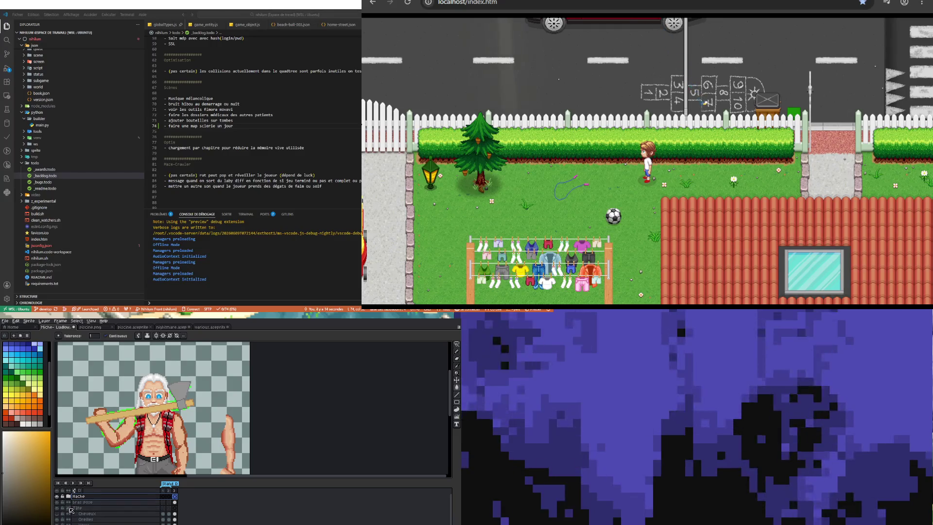
left_click(71, 511)
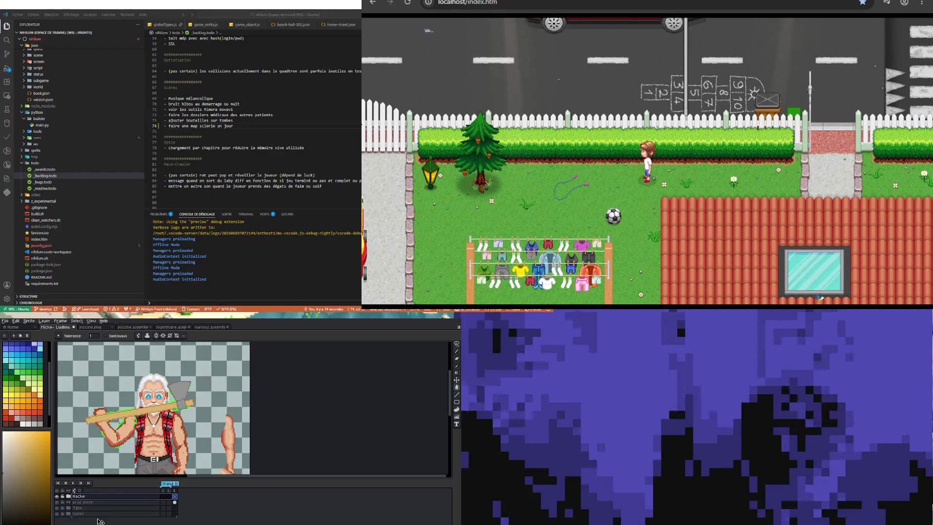
left_click_drag(99, 502, 100, 519)
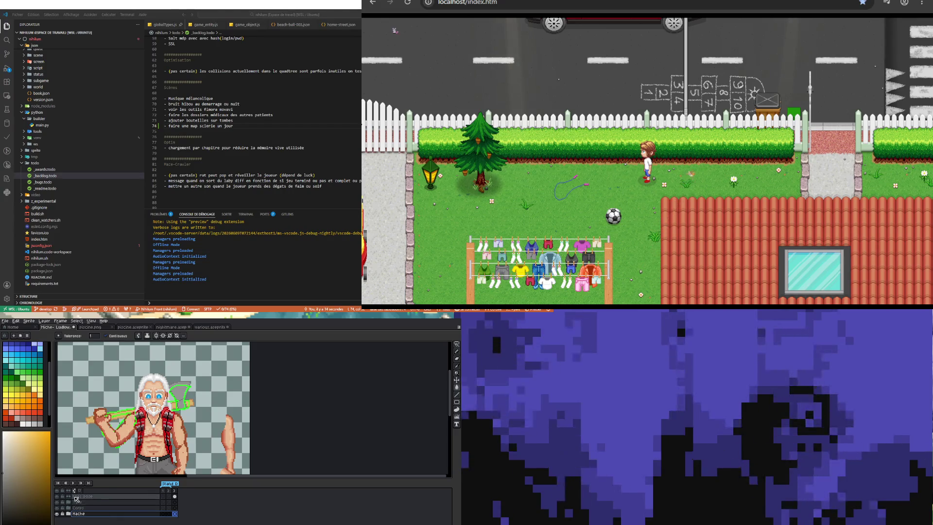
left_click(77, 496)
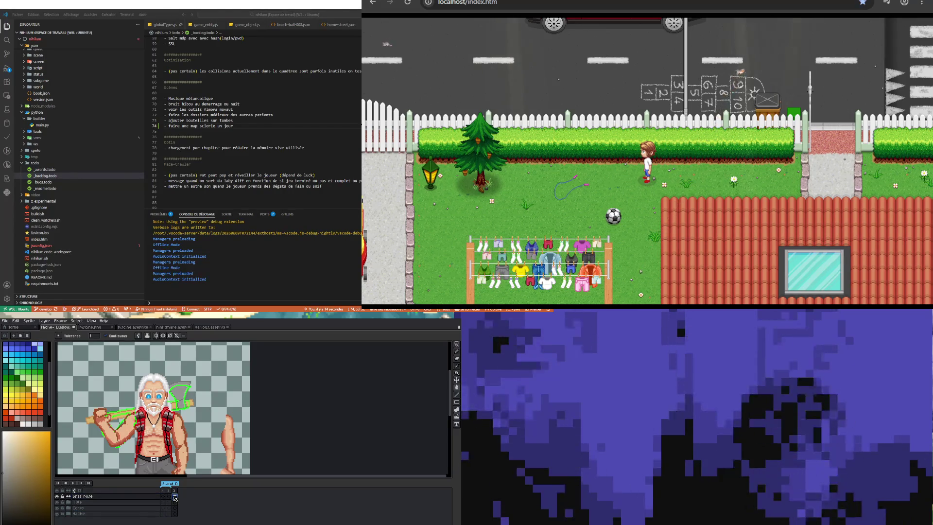
scroll(218, 387, "up", 1)
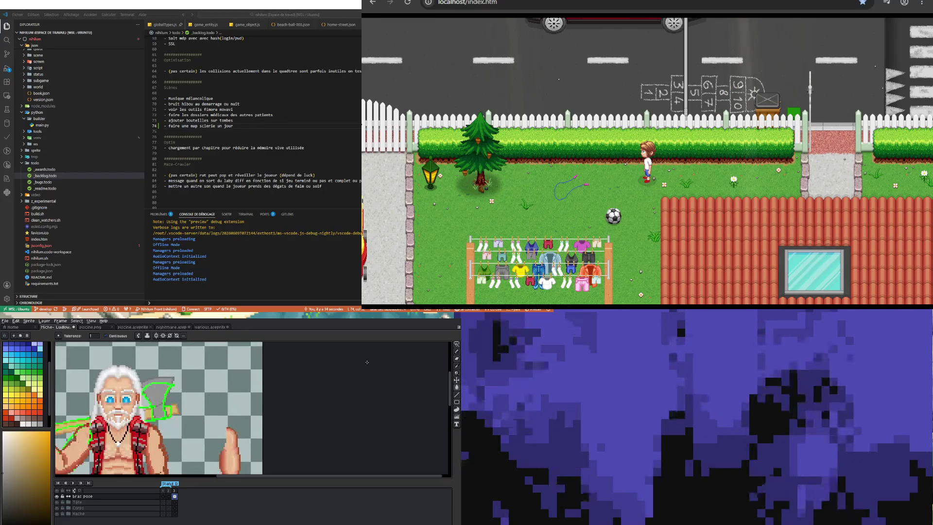
- Lasso the area around the axe on the Bras pose layer so the full handle shows over the arm
left_click(457, 352)
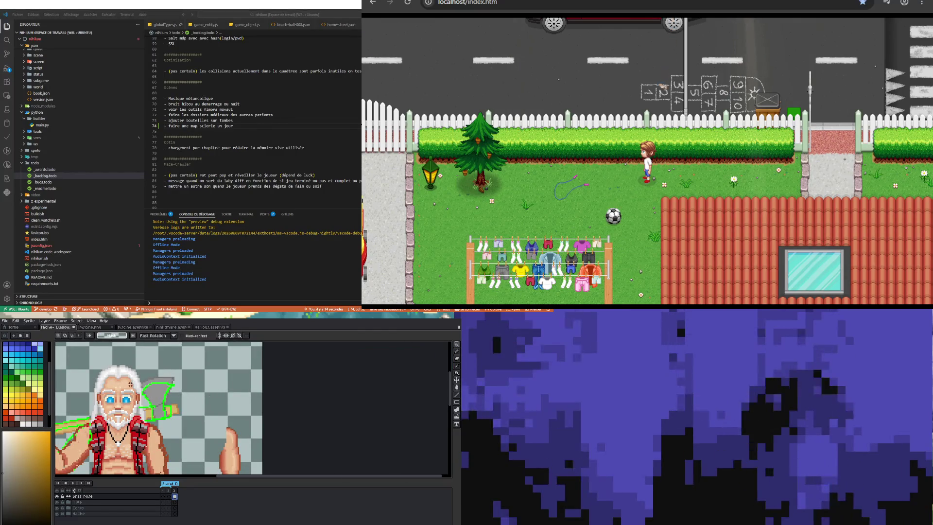
left_click_drag(135, 373, 130, 387)
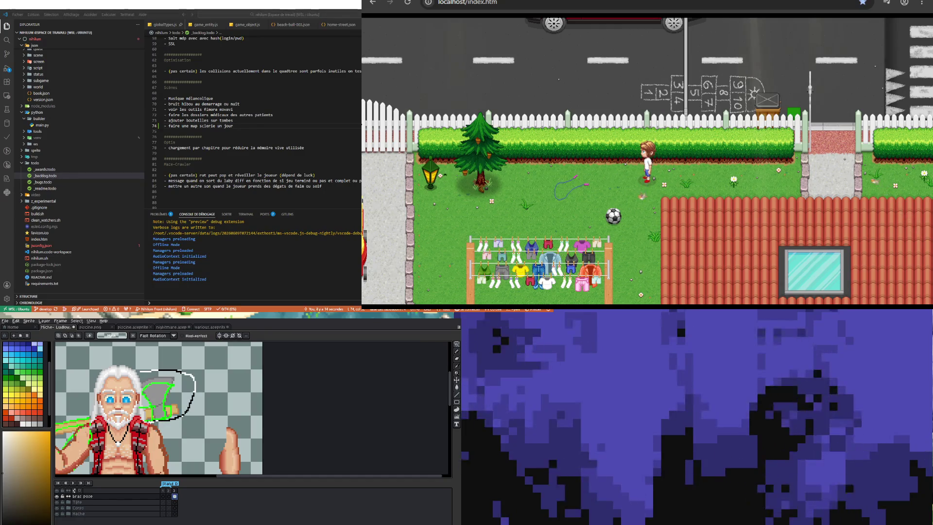
scroll(172, 402, "down", 1)
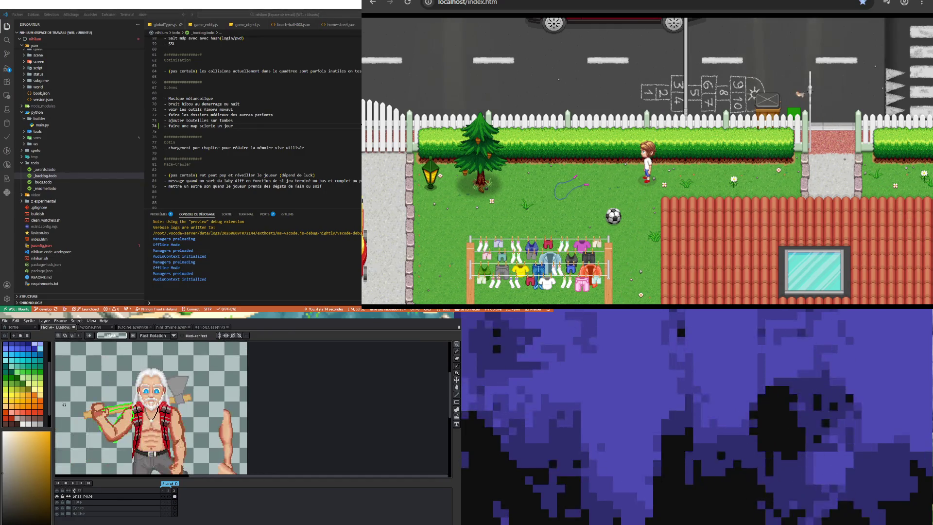
scroll(172, 402, "up", 2)
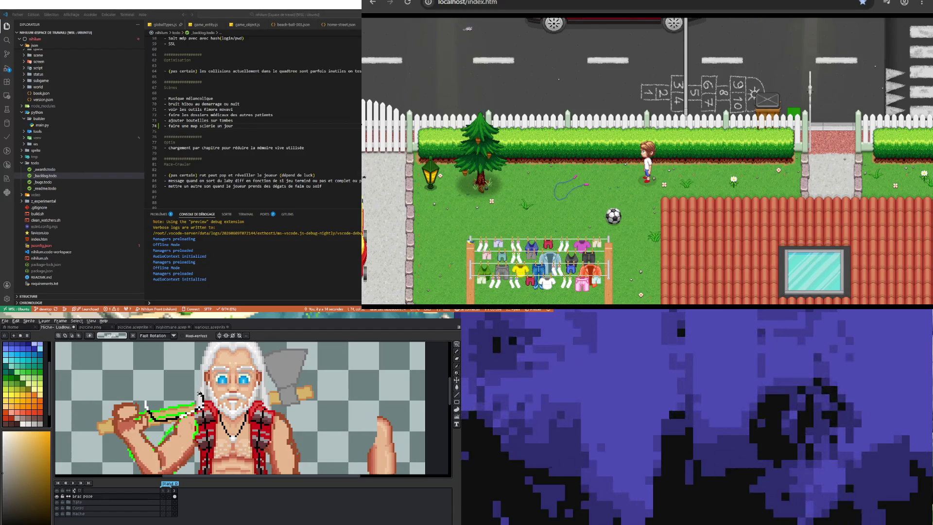
left_click_drag(148, 397, 160, 389)
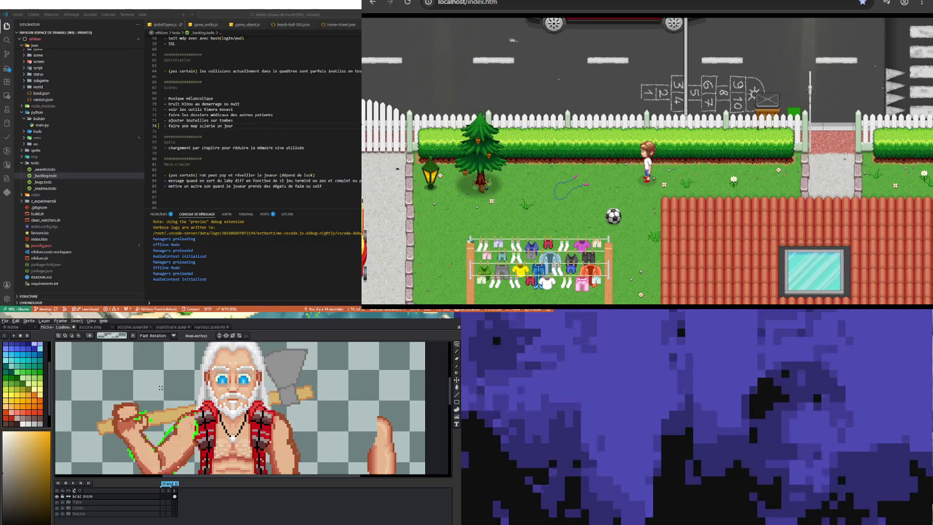
scroll(163, 405, "down", 2)
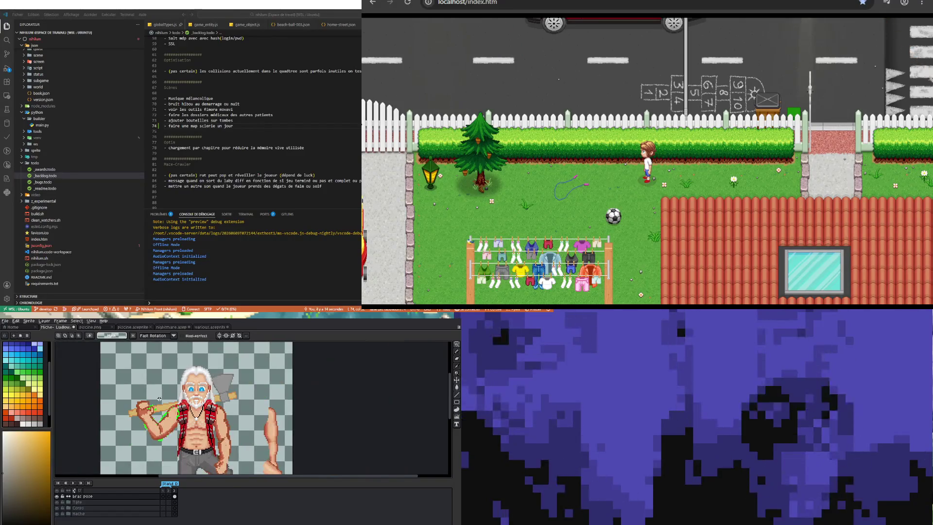
scroll(166, 453, "up", 1)
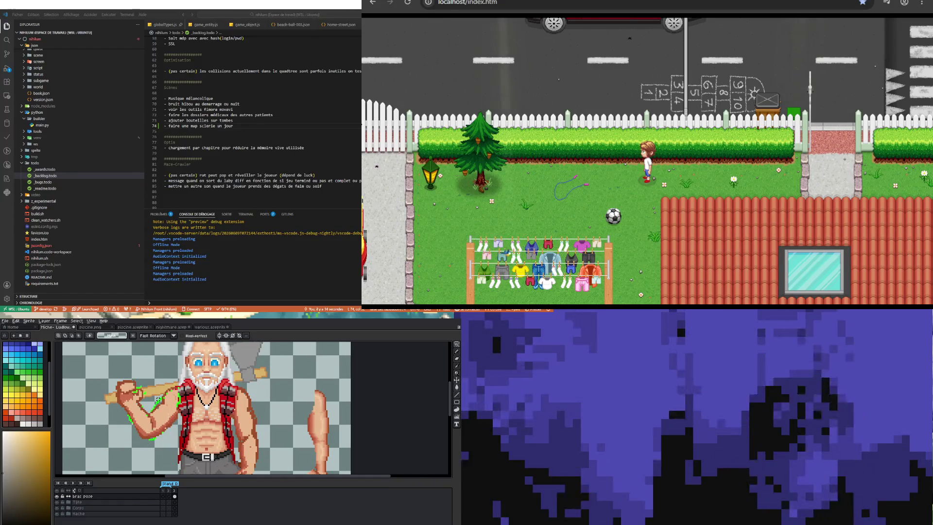
scroll(159, 399, "down", 2)
scroll(175, 382, "up", 1)
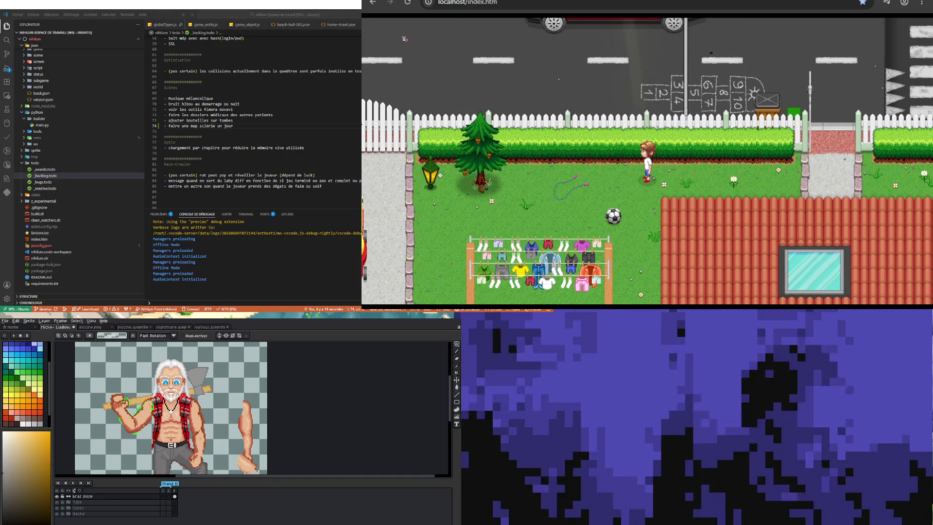
key("Up")
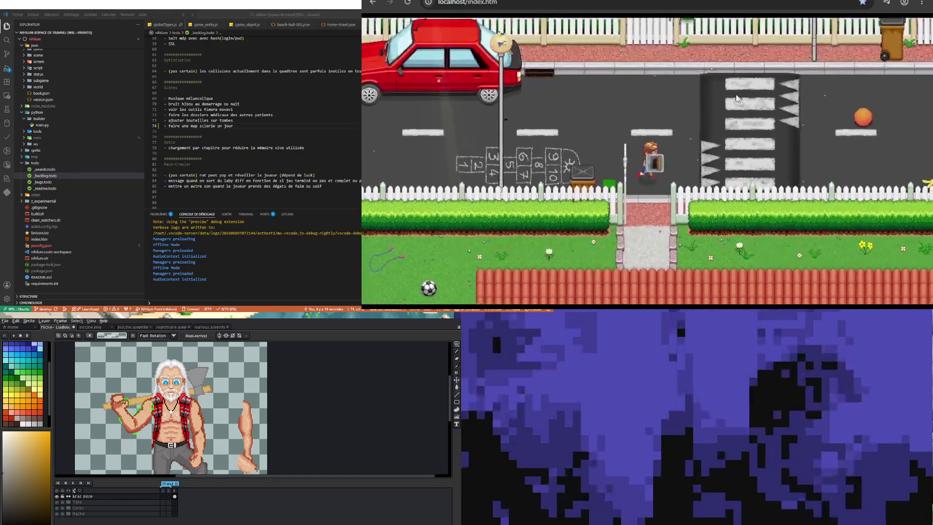
- Walk the character right along the street and road toward the trees
key("Right")
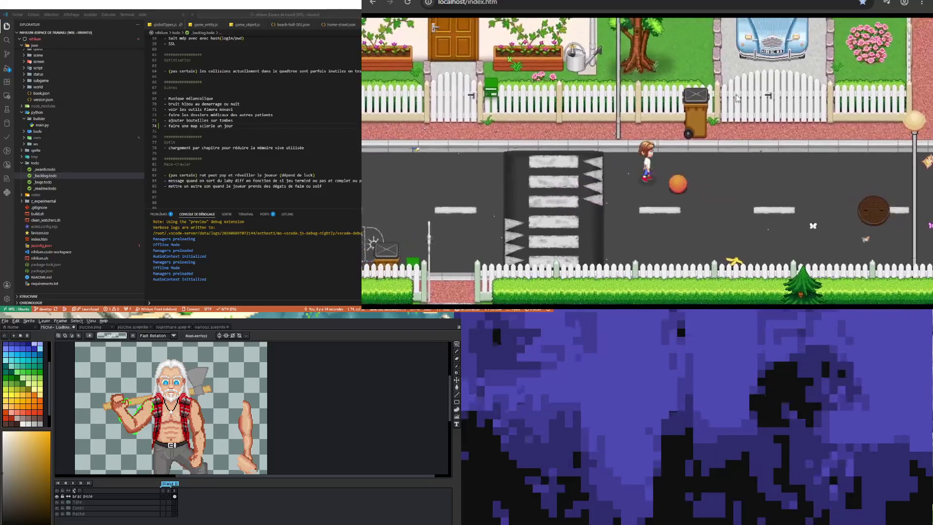
key("Right")
key("Left")
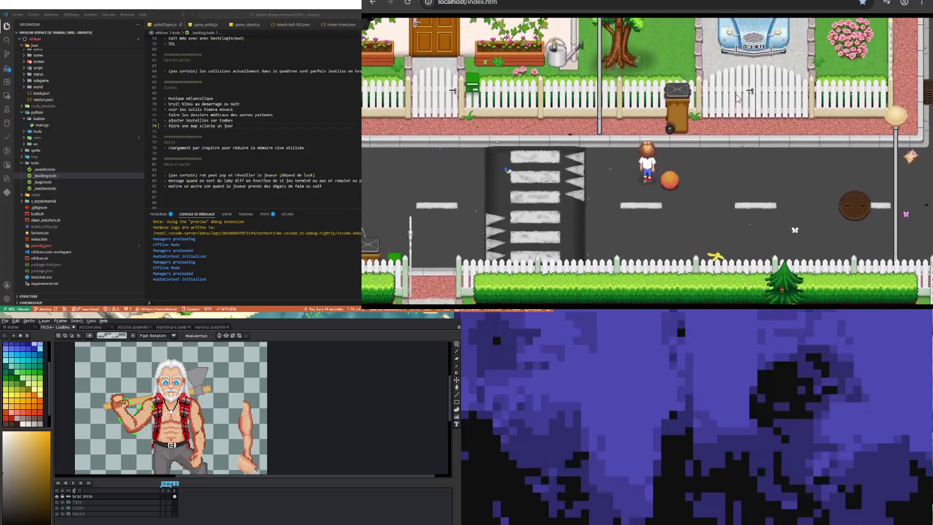
key("Right")
key("Right")
key("Up")
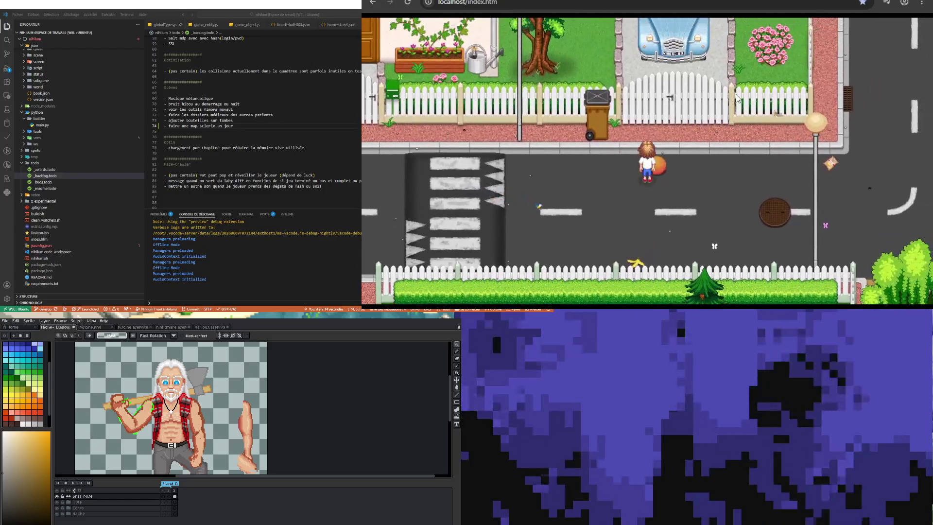
key("Right")
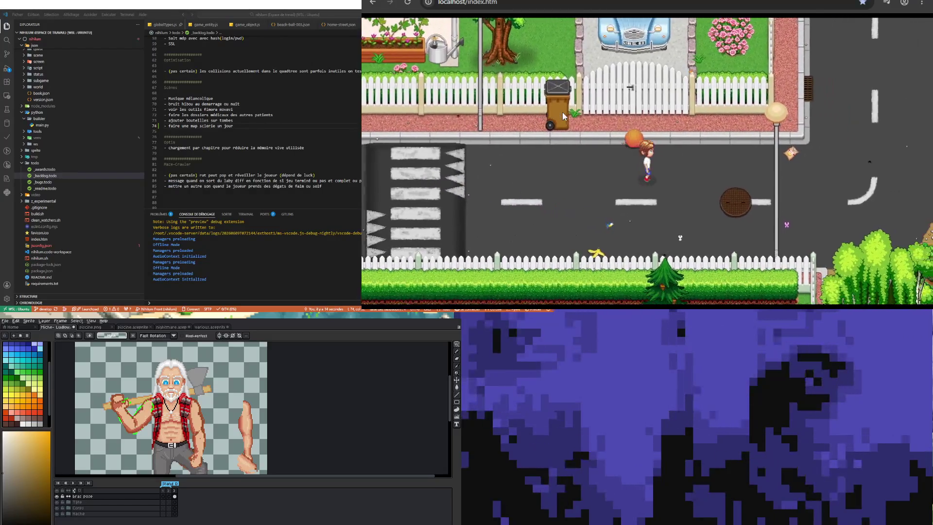
key("Up")
key("Down")
key("Right")
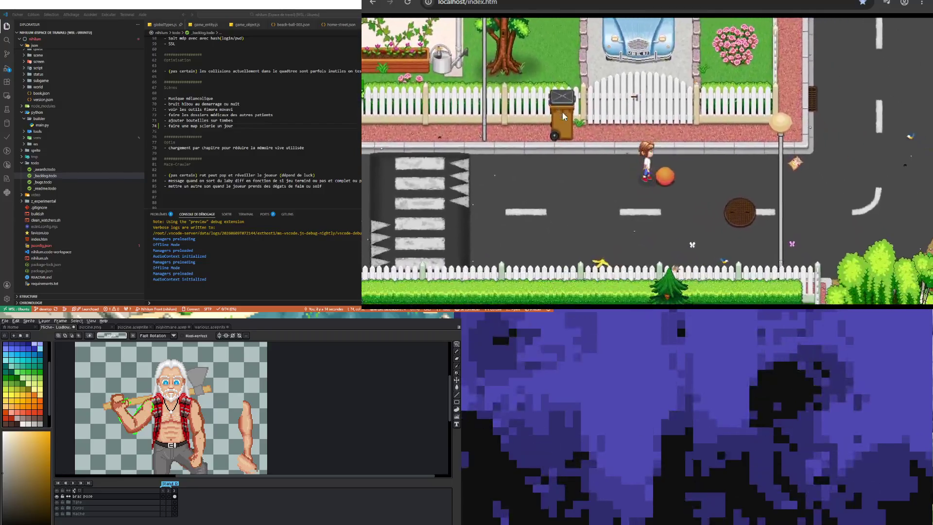
key("Right")
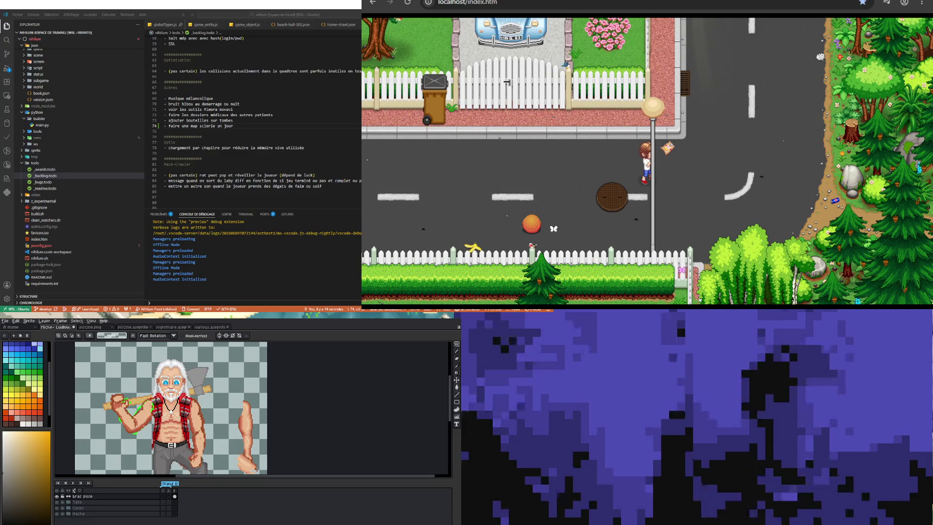
- Continue up the road through the parking lot and enter the boxing gym building
key("Right")
key("Up")
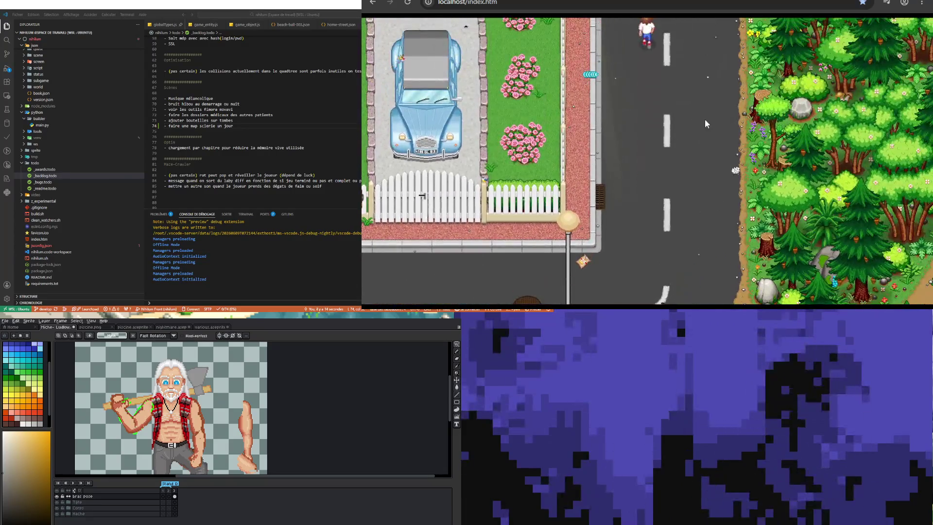
key("Up")
key("Right")
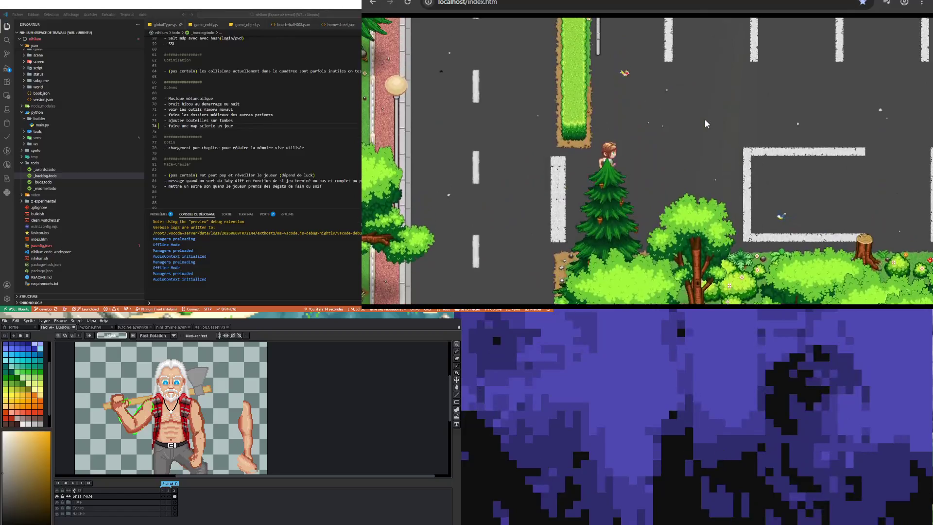
key("Up")
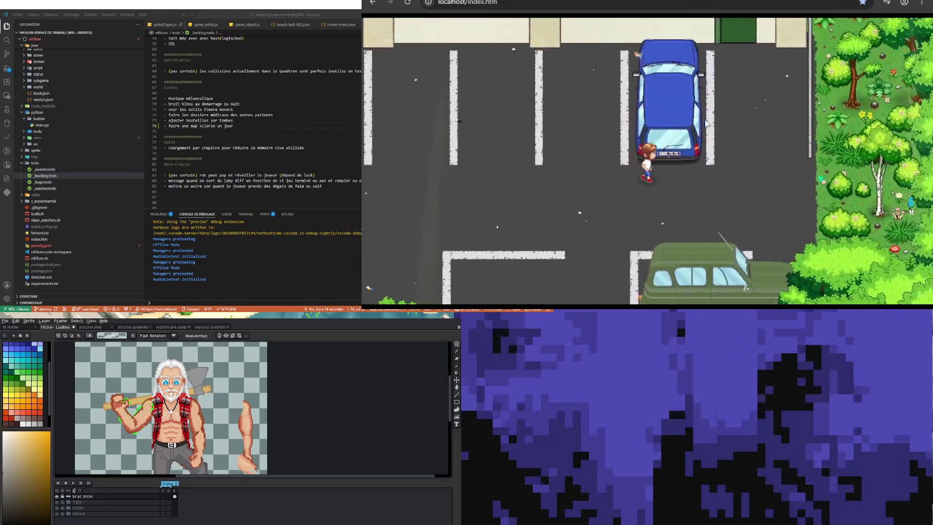
key("Up")
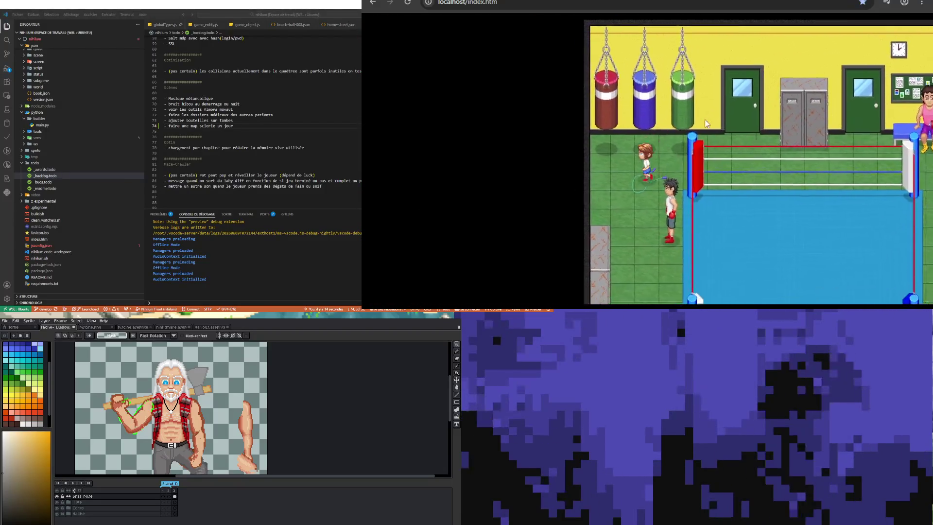
- Talk to the boxer and reply 'Ok... pourquoi pas...' to start the ring scene
key("space")
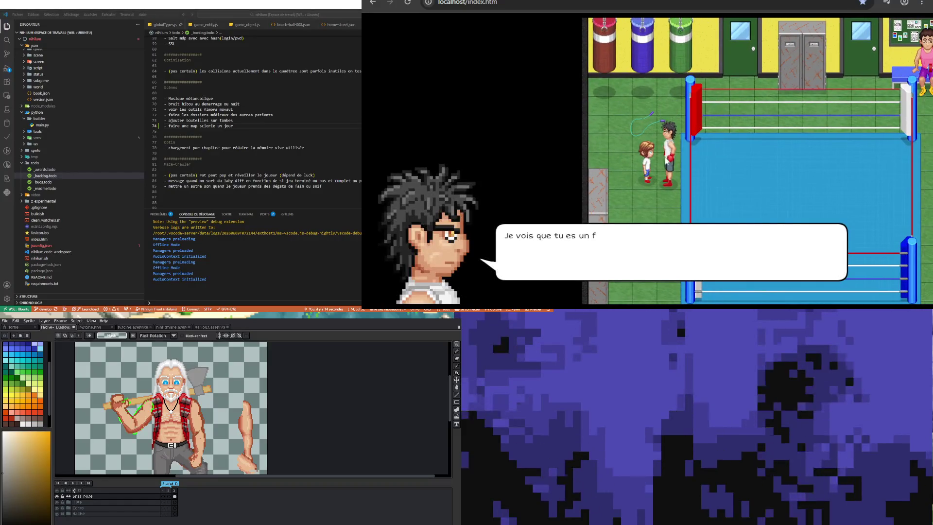
key("space")
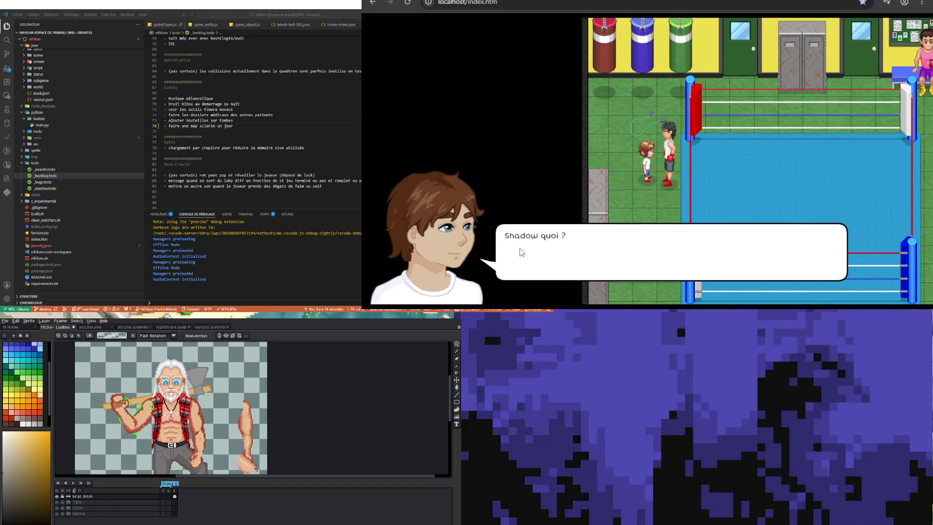
key("space")
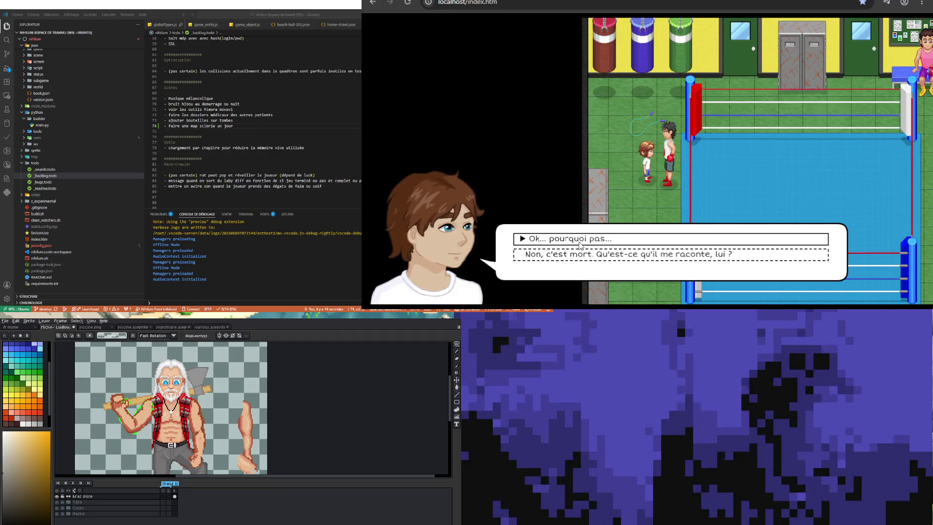
left_click(580, 240)
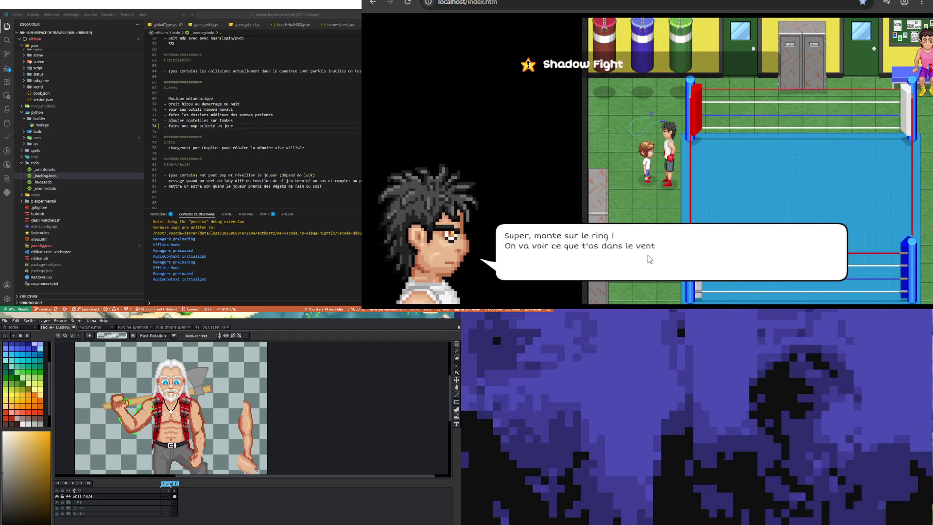
left_click(628, 266)
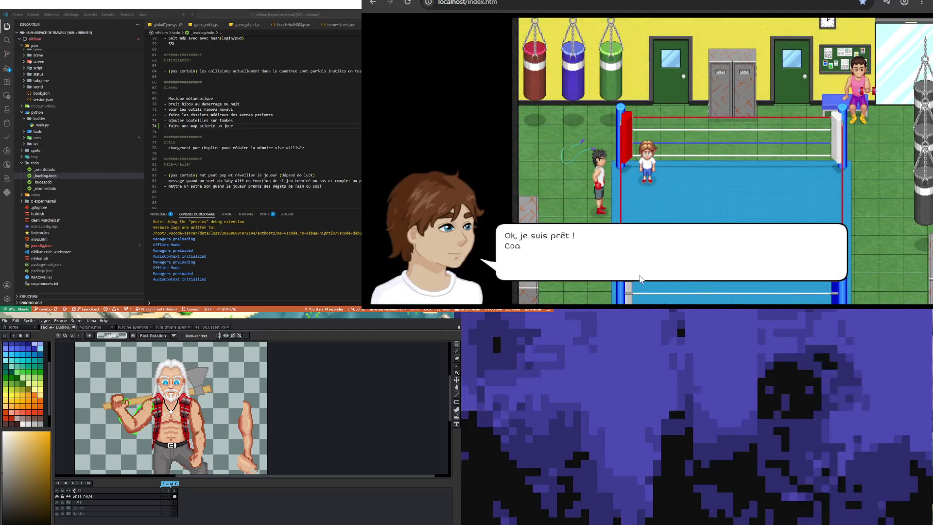
- Advance the trainer's lines until the shadow appears and the Mobilité exercise begins
left_click(605, 269)
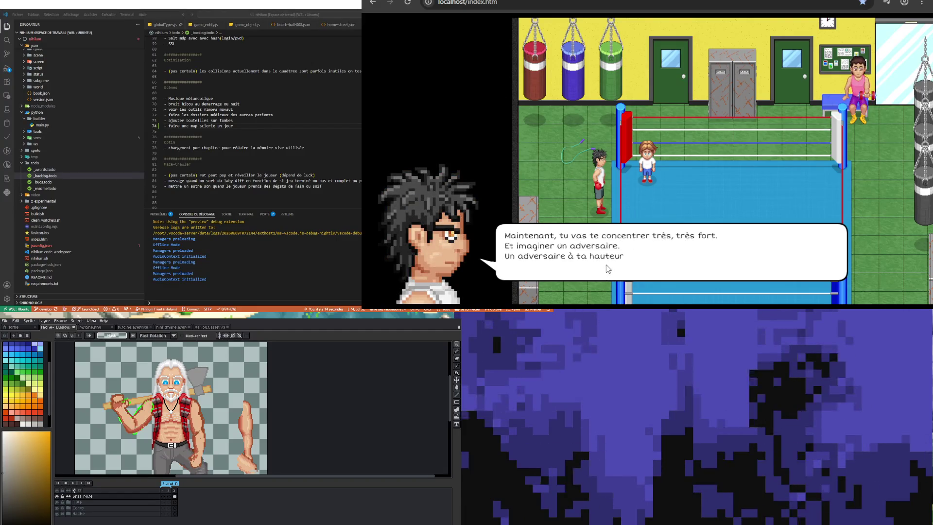
left_click(605, 272)
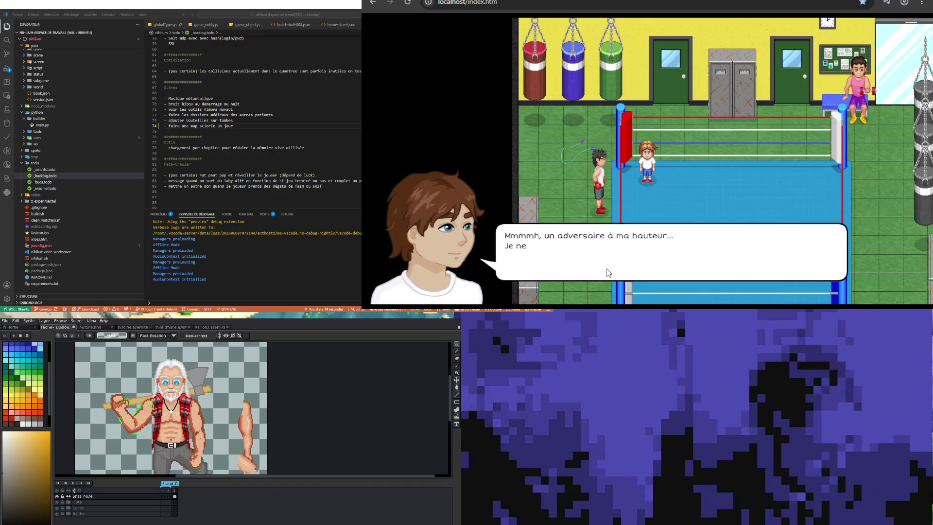
left_click(606, 272)
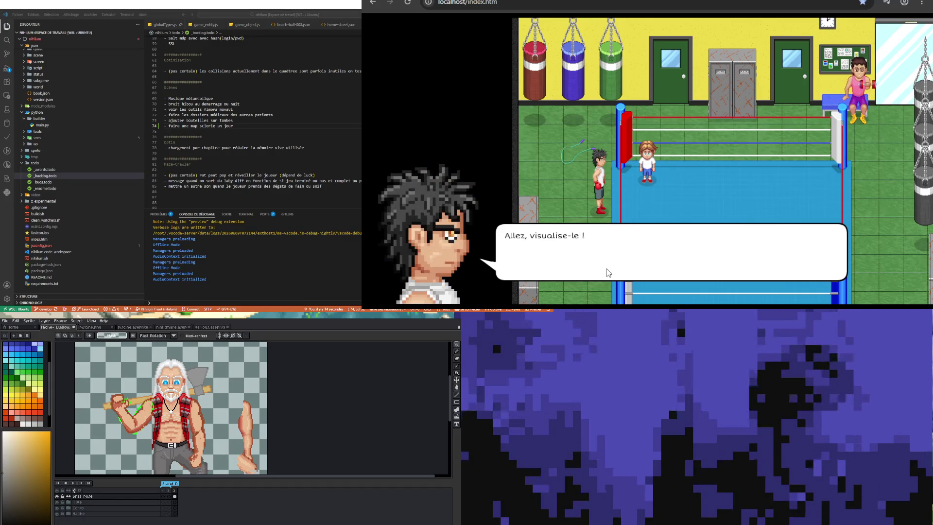
left_click(607, 272)
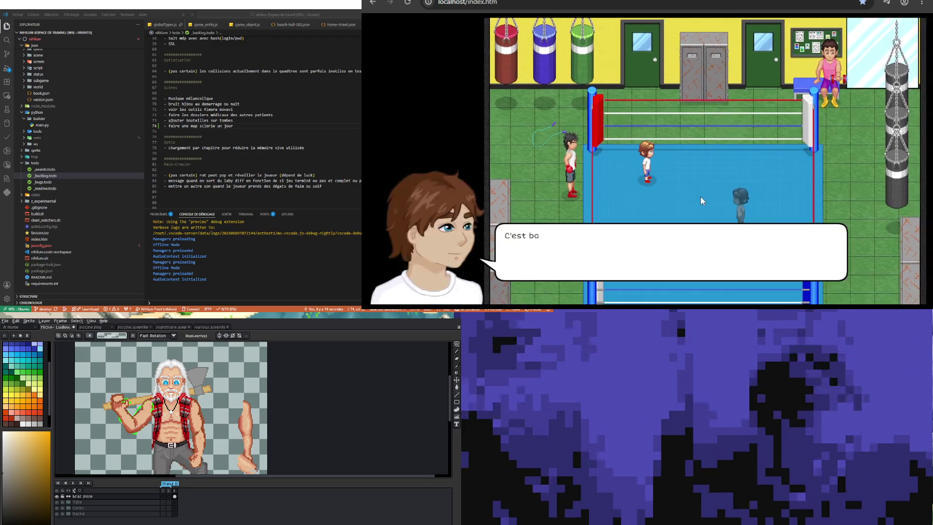
left_click(629, 262)
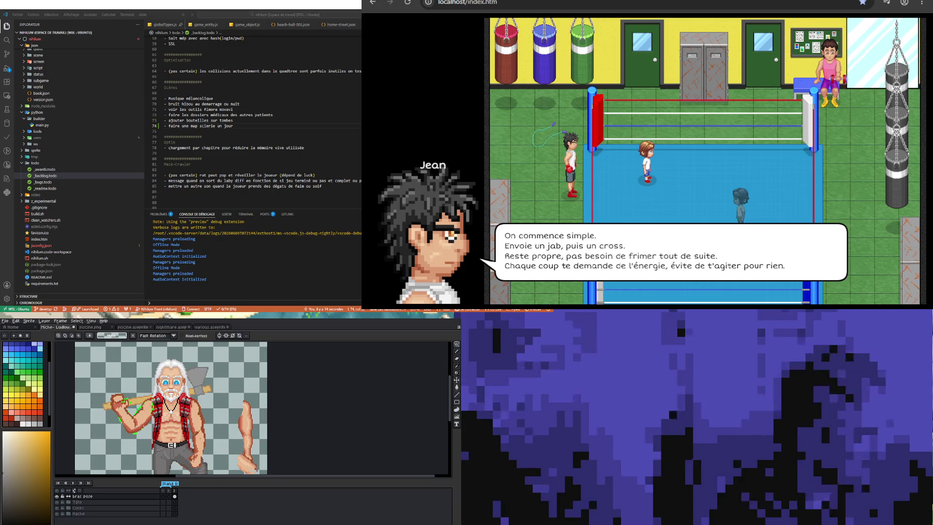
left_click(628, 188)
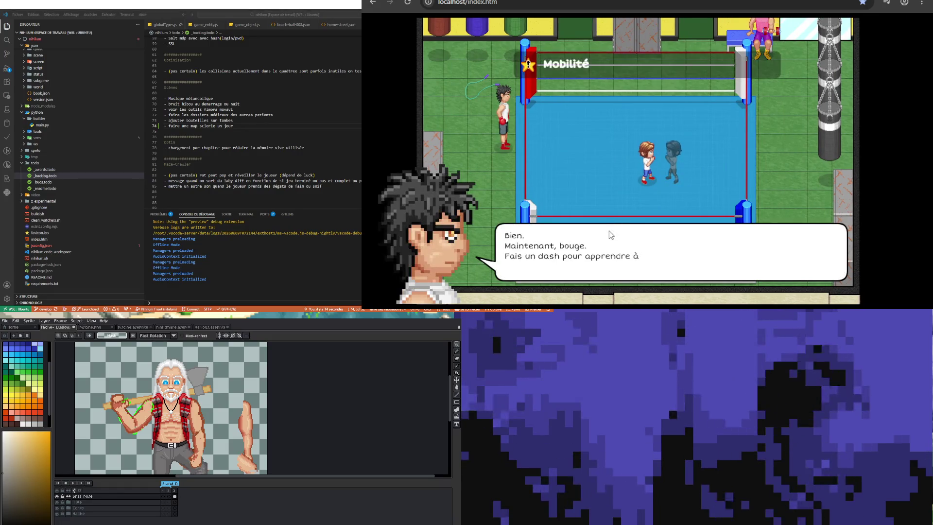
- Dash left, dash-attack the shadow dummy, and dismiss the lesson dialogues up to the trainer's warning
left_click(610, 234)
key("Left")
key("Left")
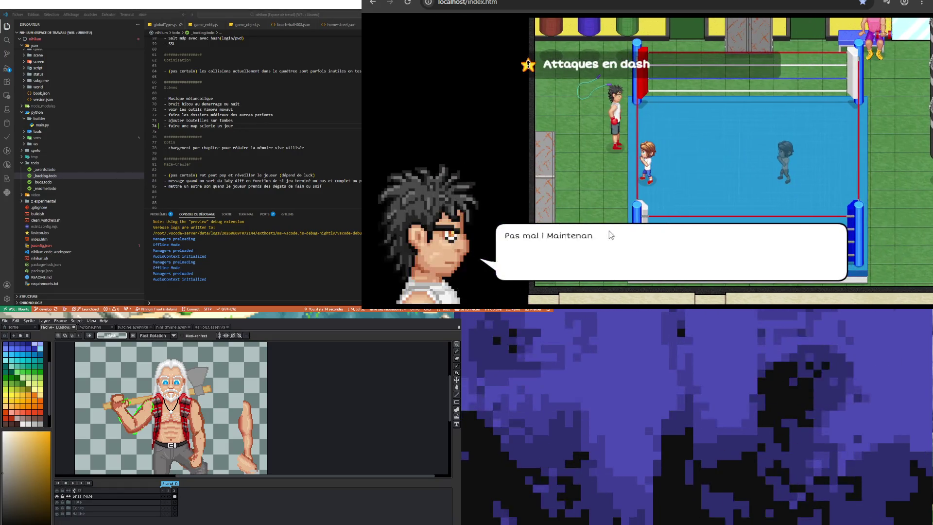
left_click(637, 246)
key("Right")
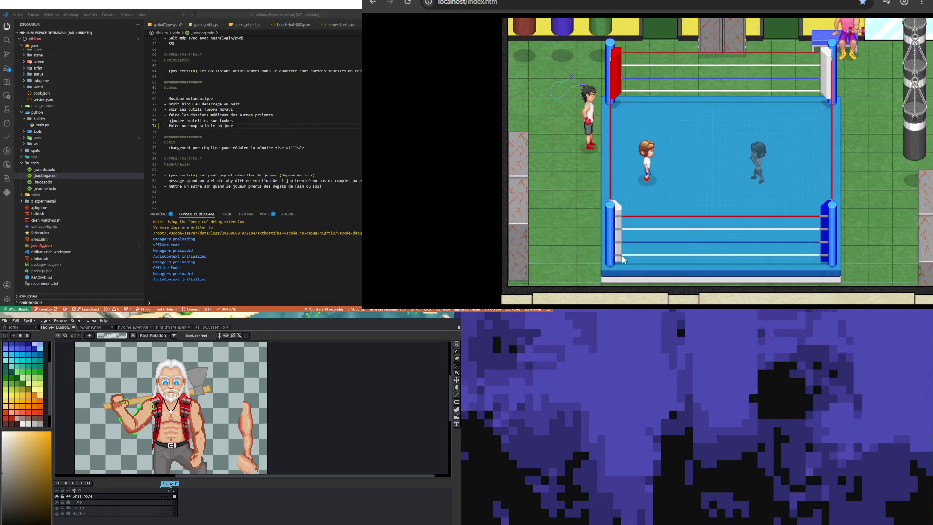
key("Right")
key("Right")
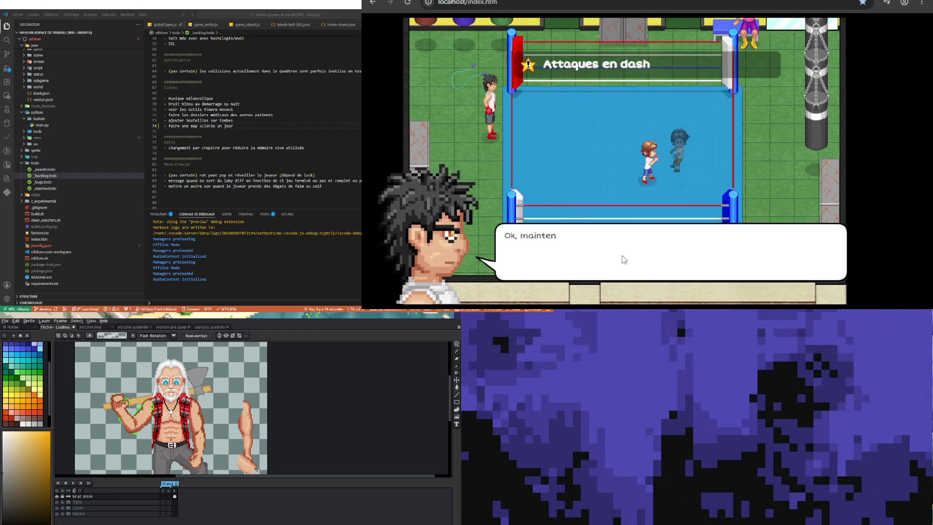
left_click(618, 259)
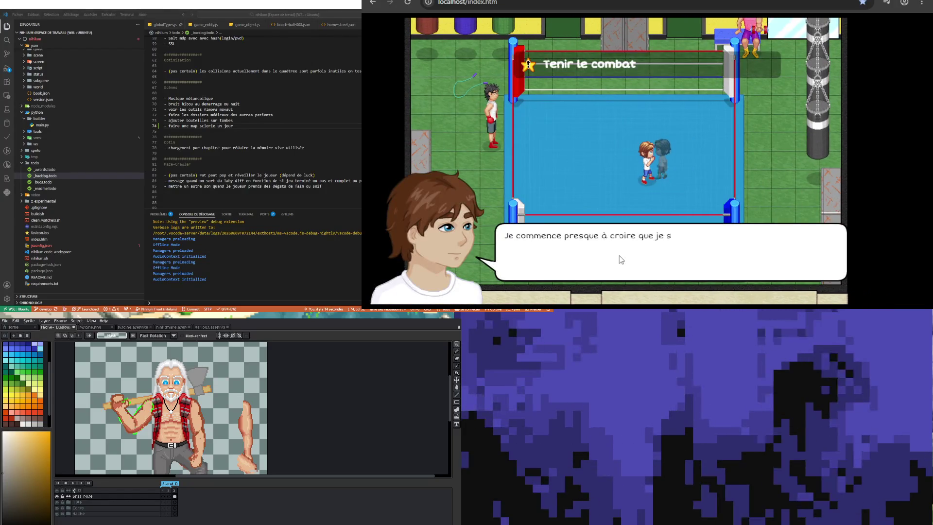
left_click(635, 179)
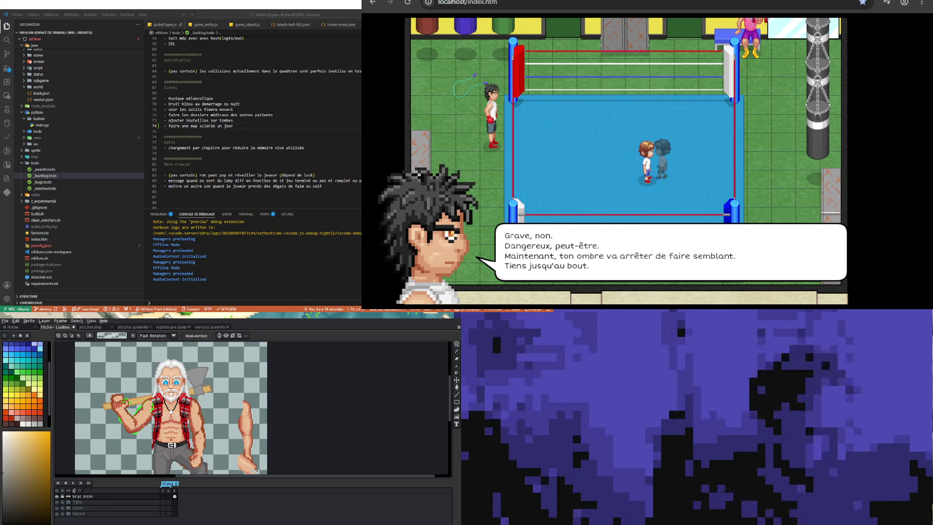
- Start the shadow fight, go through the post-fight debrief and head down toward the exit
key("space")
key("space")
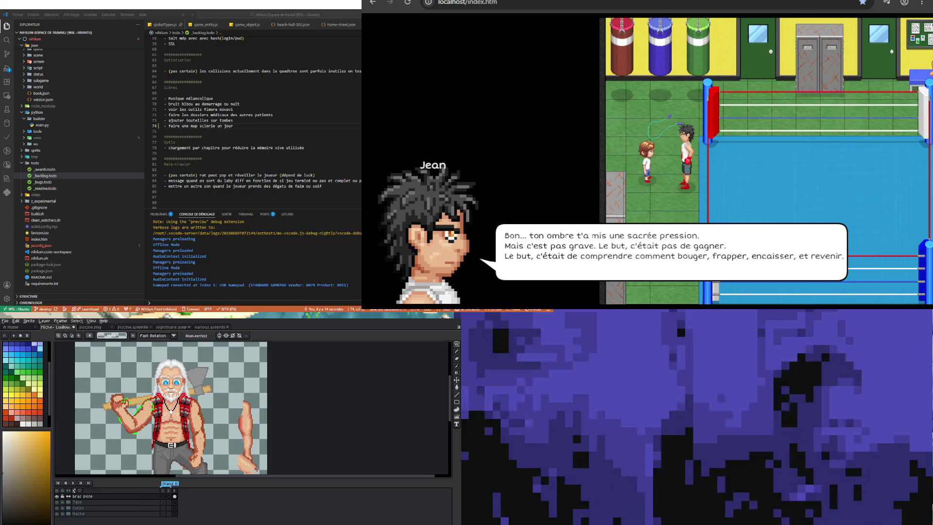
key("space")
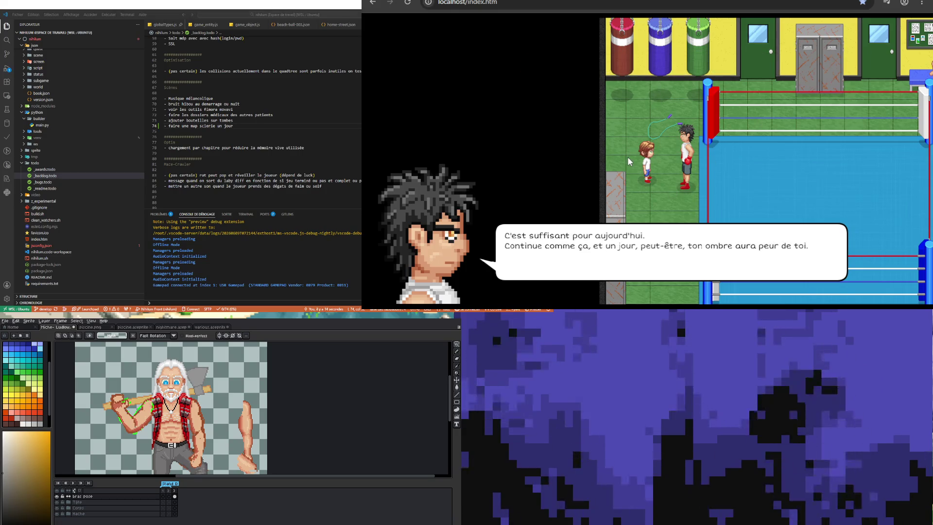
key("space")
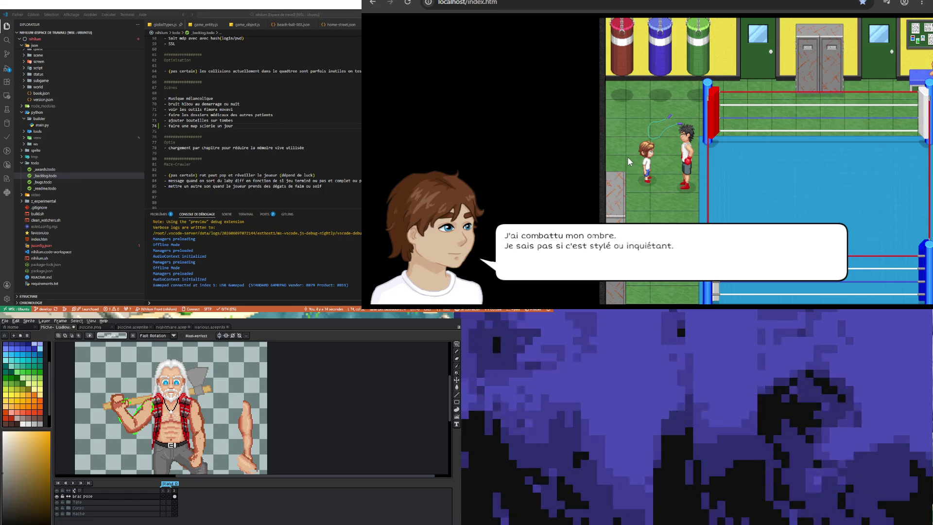
key("space")
key("Down")
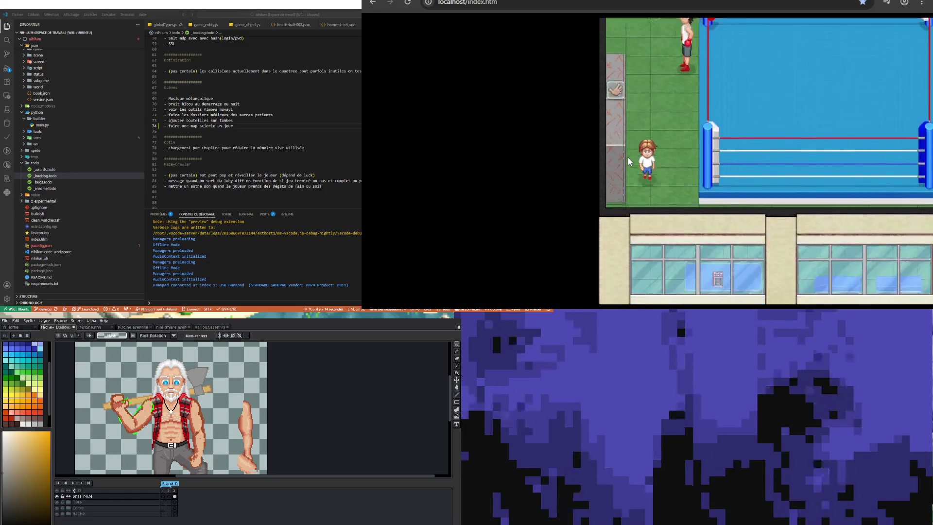
- Pick up the Punch Magazine from the table and leave the gym
key("Down")
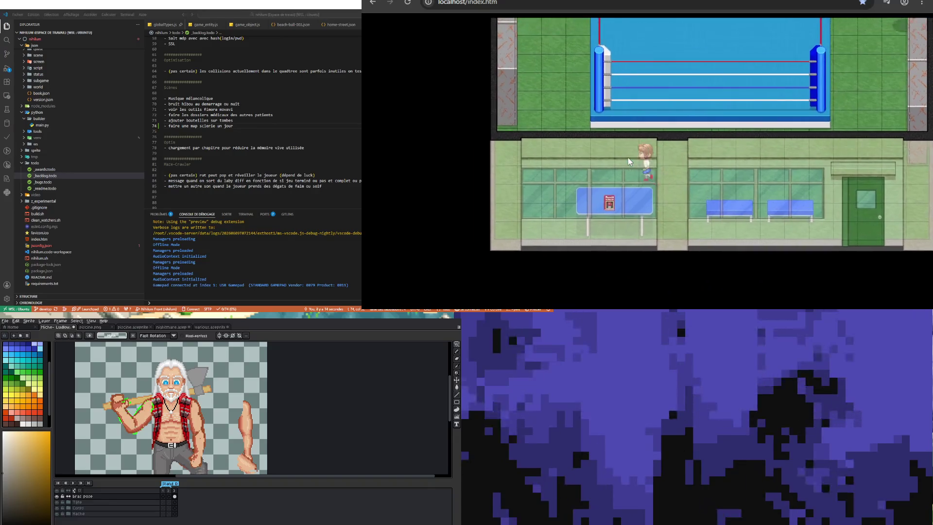
key("space")
key("Right")
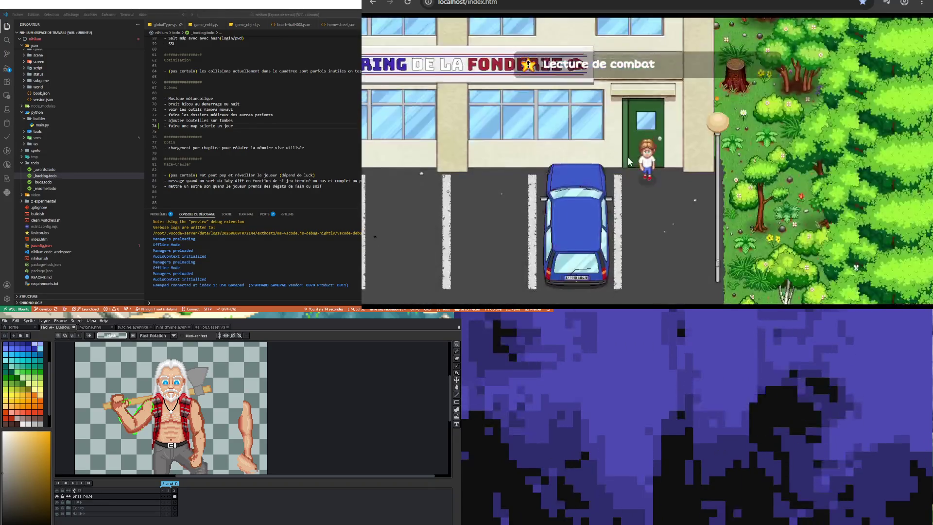
key("Down")
- Walk past the foundry along the road and through the parking lot up to the gate
key("Right")
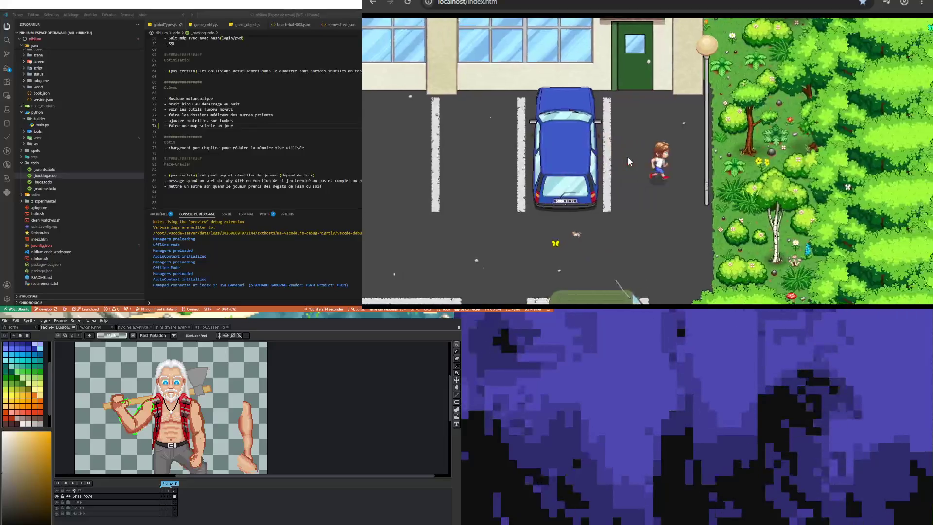
key("Up")
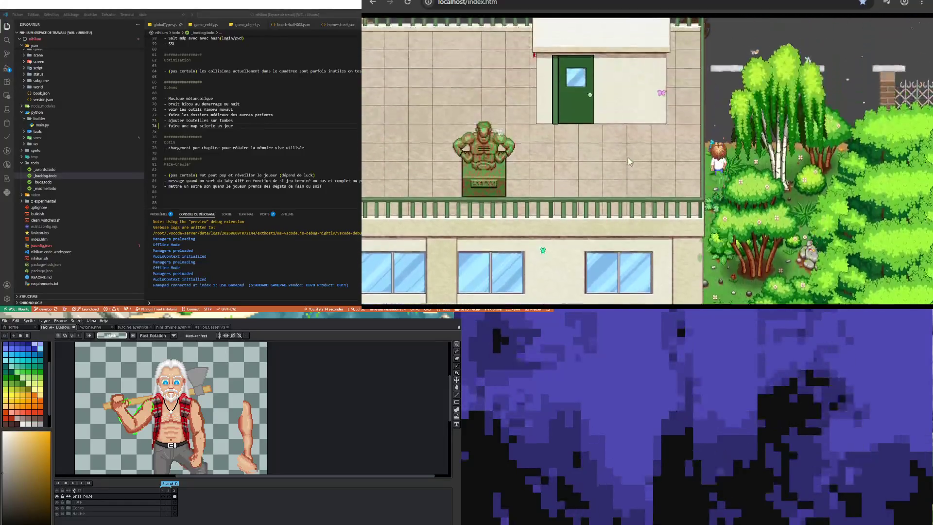
key("Up")
key("Right")
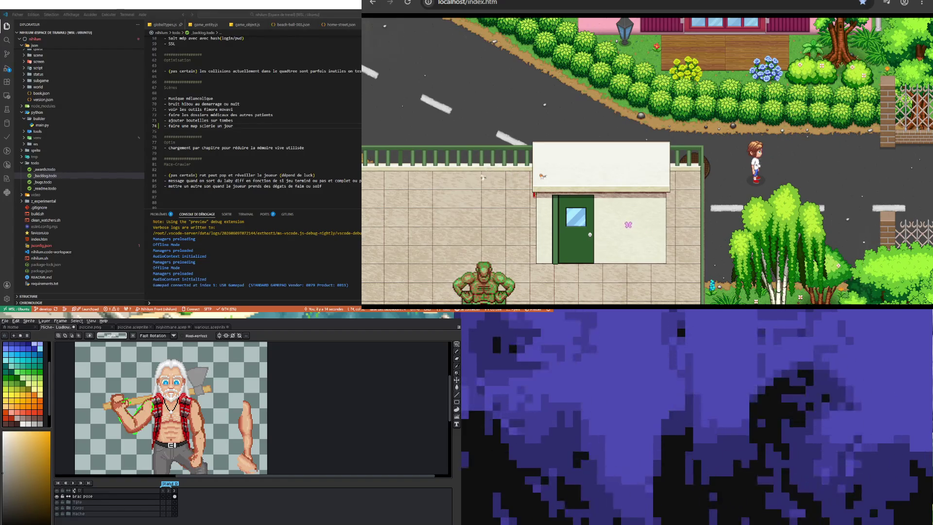
key("Right")
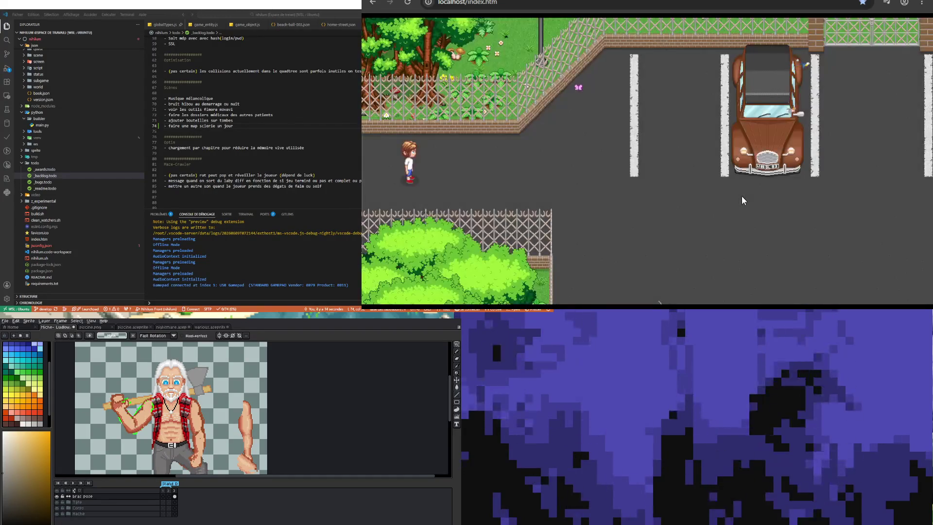
key("Right")
key("Up")
key("Down")
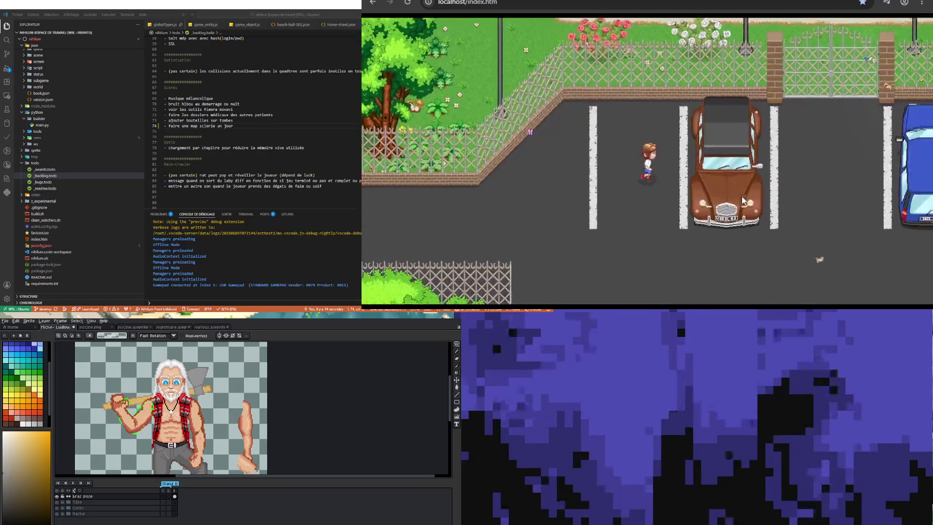
key("Up")
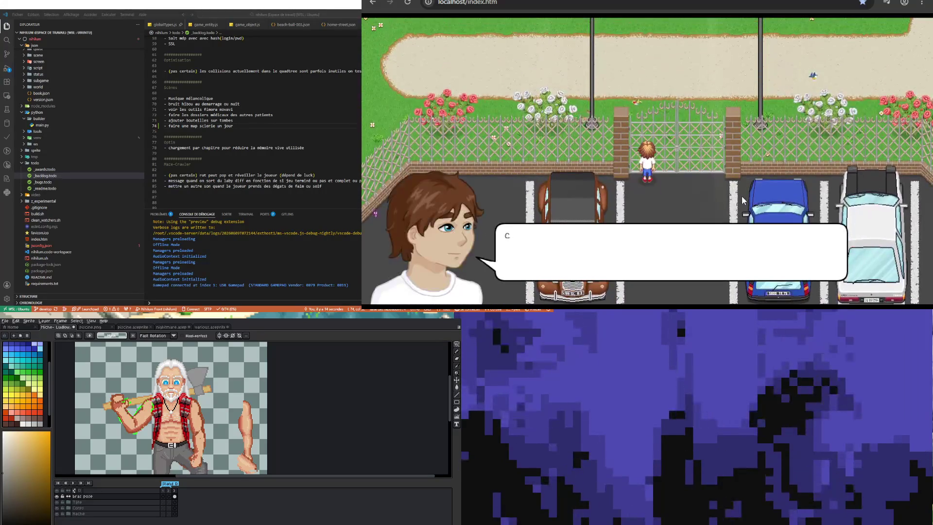
- Dismiss the locked-gate dialogue and walk left back onto the foundry map
key("space")
key("Down")
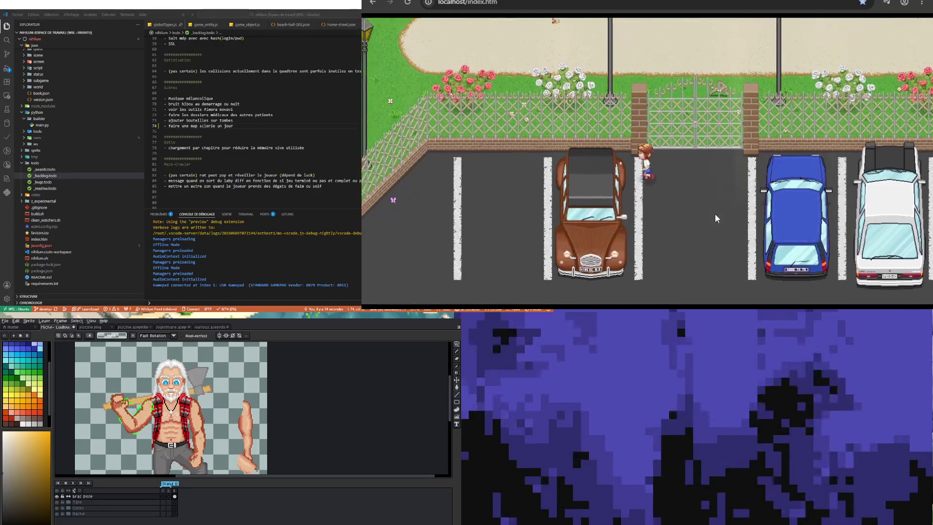
key("Left")
key("Left")
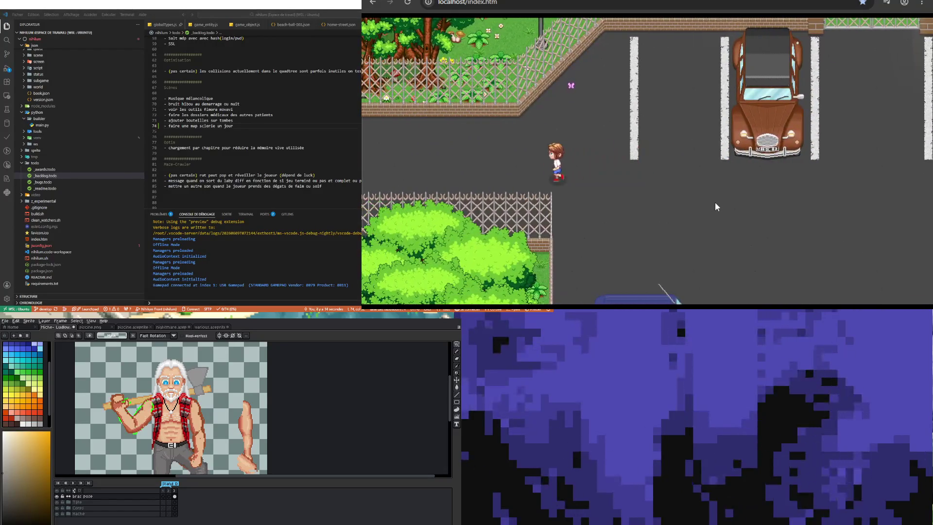
key("Left")
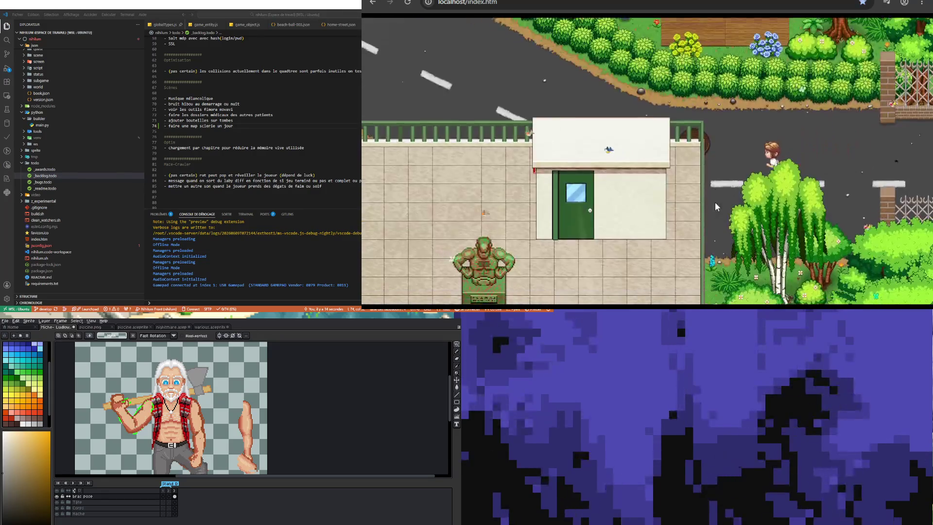
key("Left")
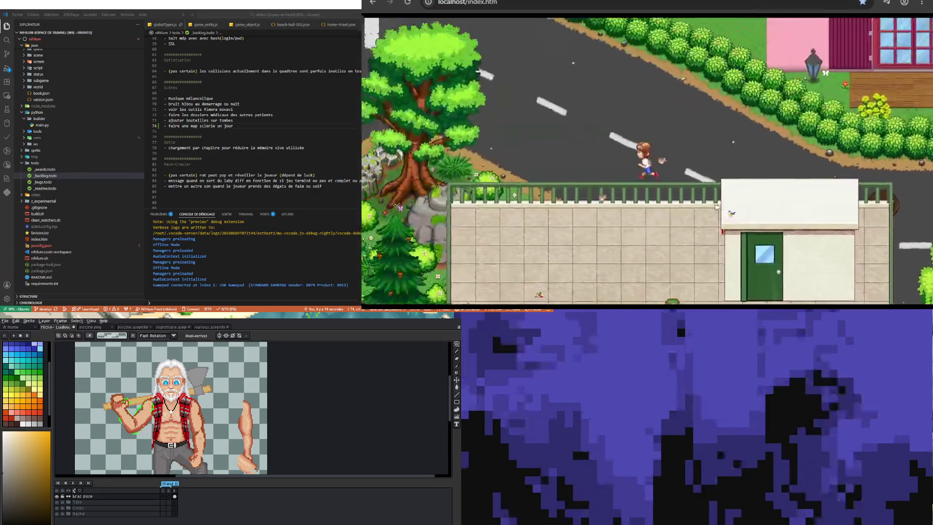
- Walk down the road past the building and right into the forest until the map transition
key("Down")
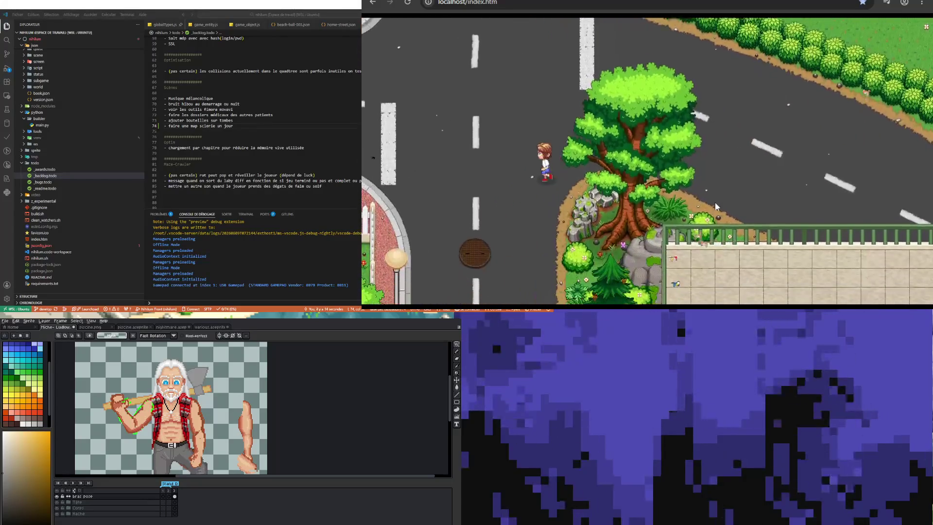
key("Down")
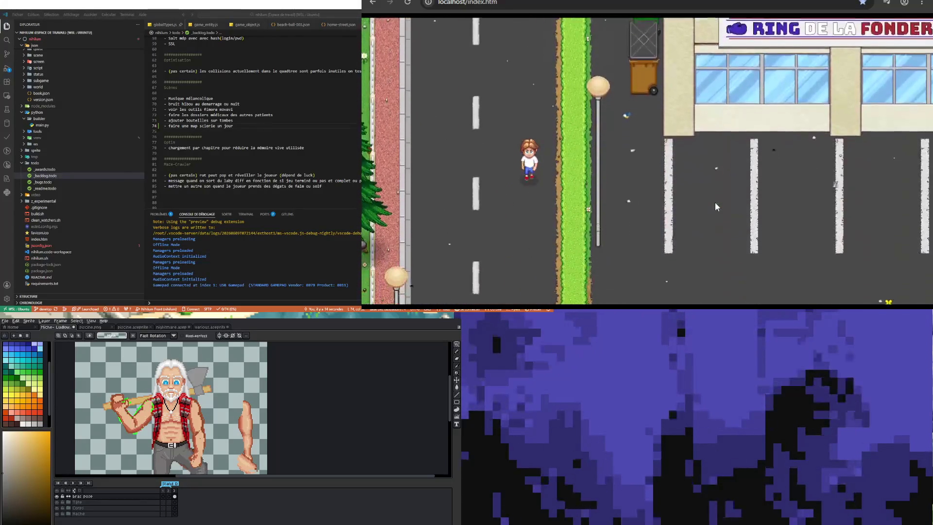
key("Down")
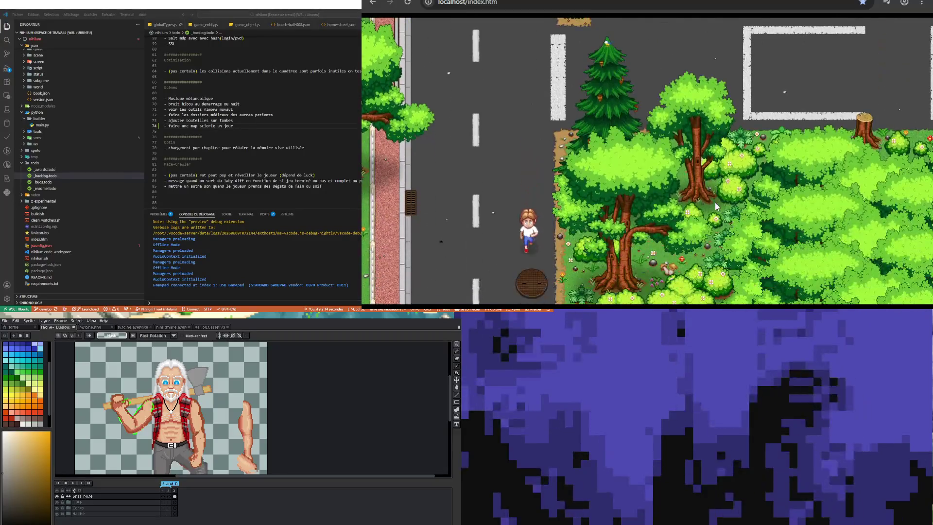
key("Down")
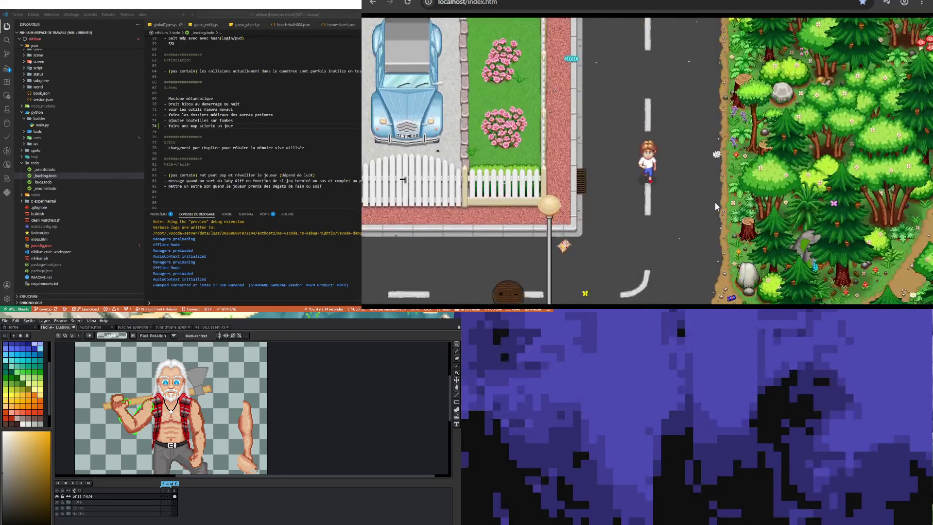
key("Right")
key("Right")
key("Up")
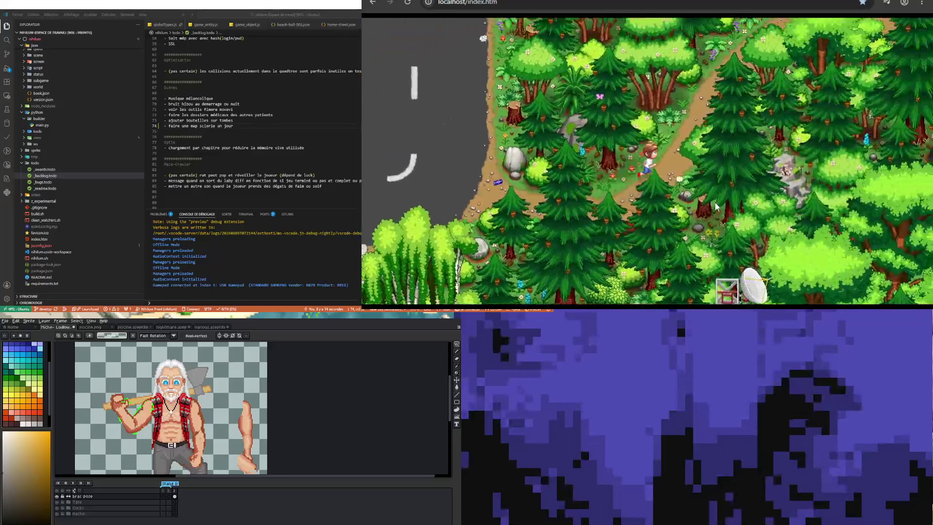
key("Right")
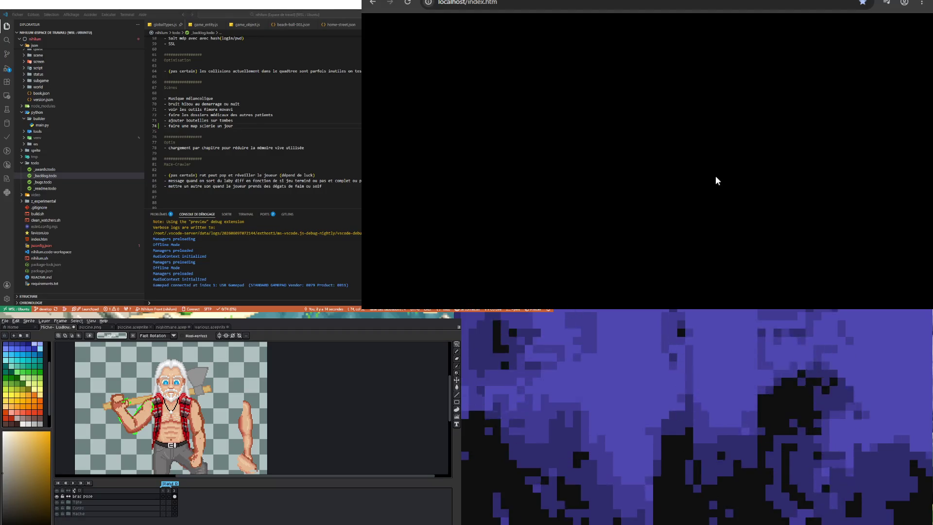
- Run the character right through the forest and north to the map transition
key("Right")
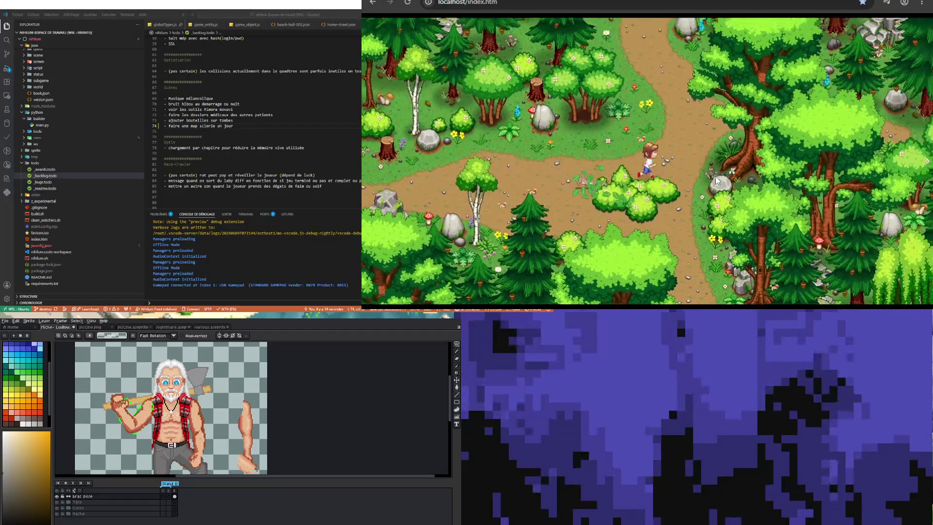
key("Right")
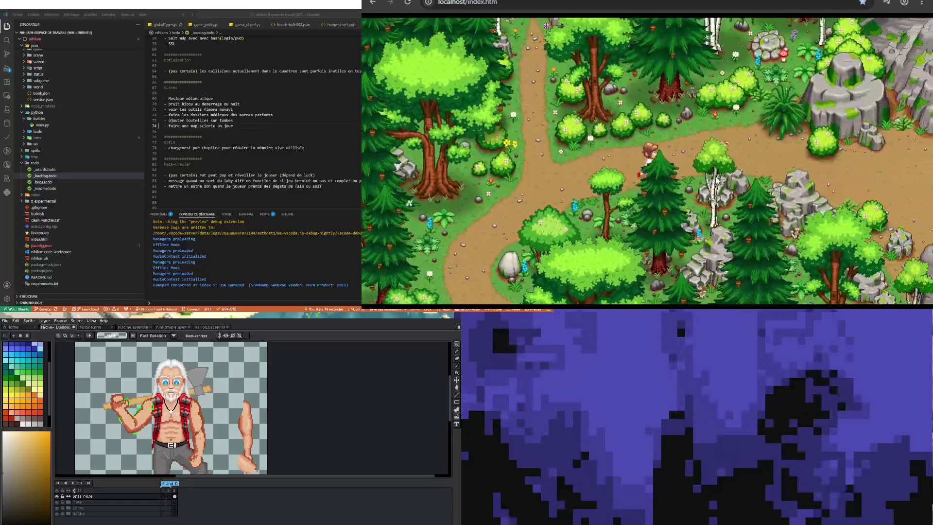
key("Right")
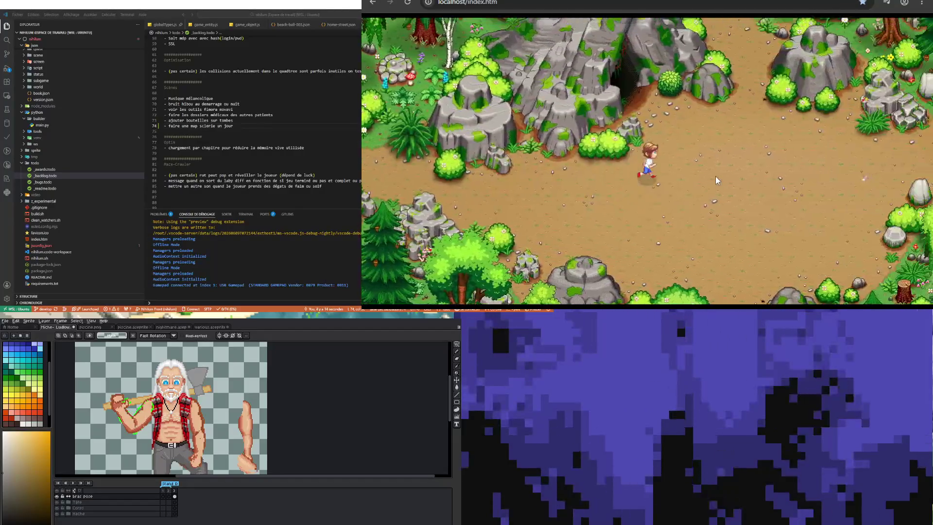
key("Up")
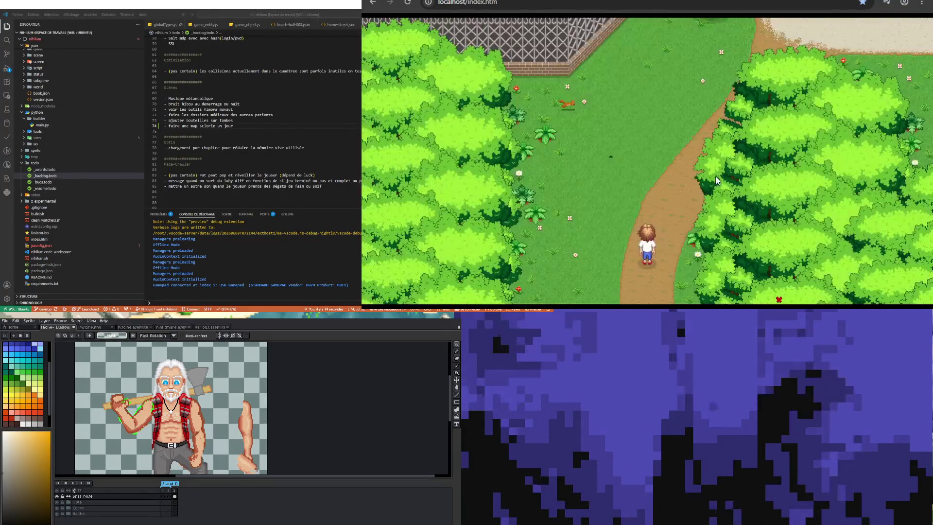
- Run north on the new map through the cemetery to the chapels, then focus the code editor
key("Up")
key("Up")
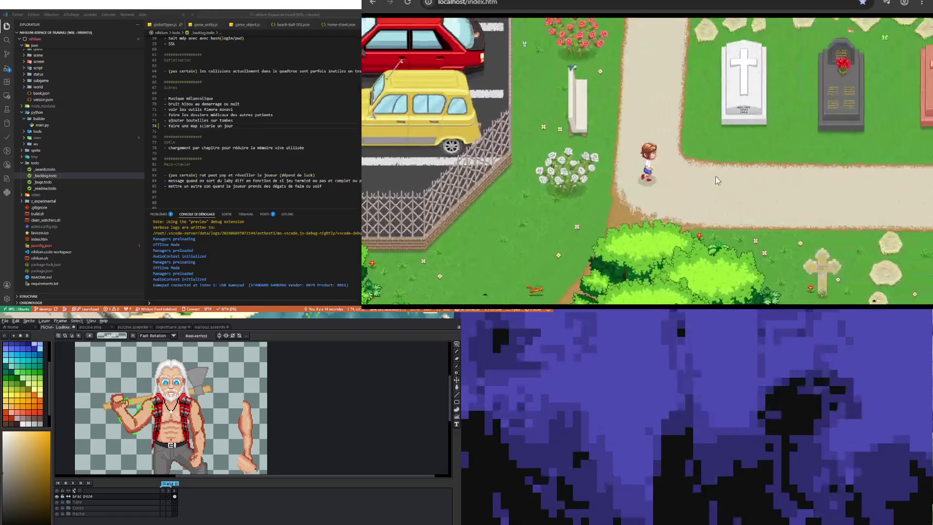
key("Up")
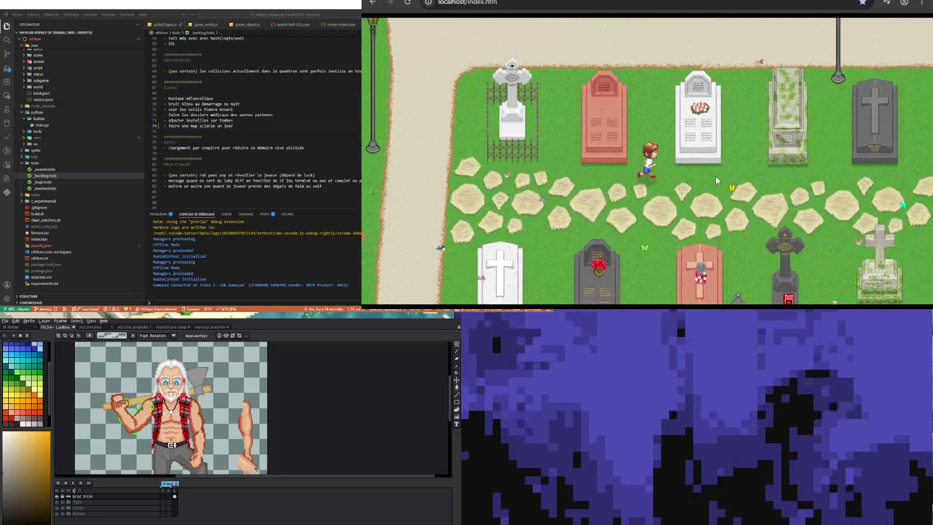
key("Up")
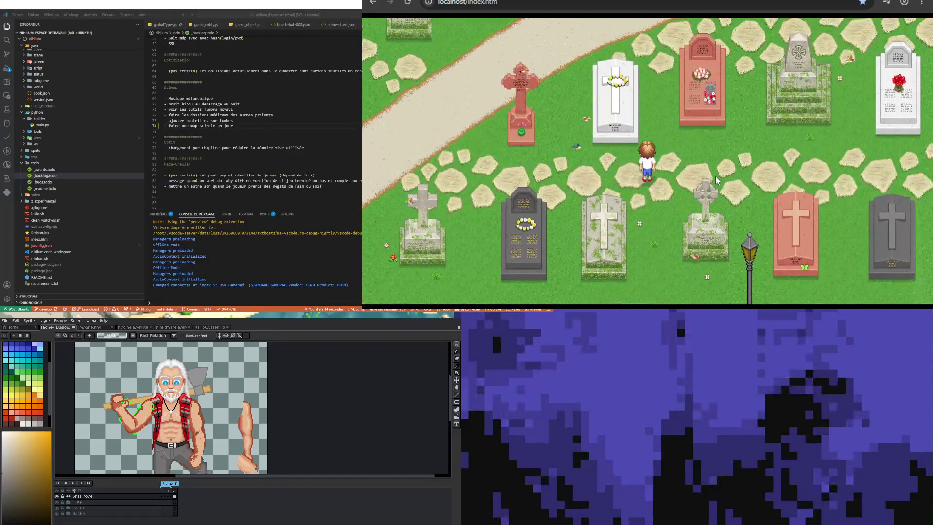
key("Up")
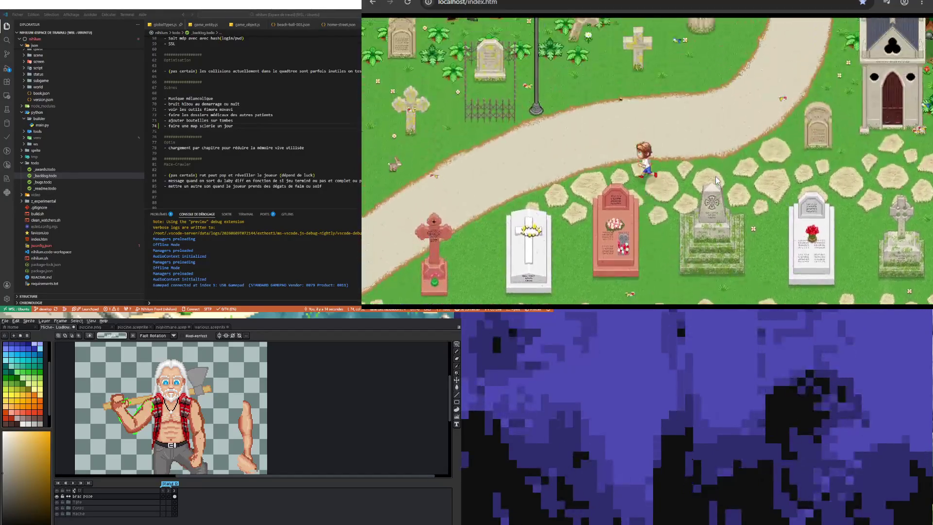
key("Up")
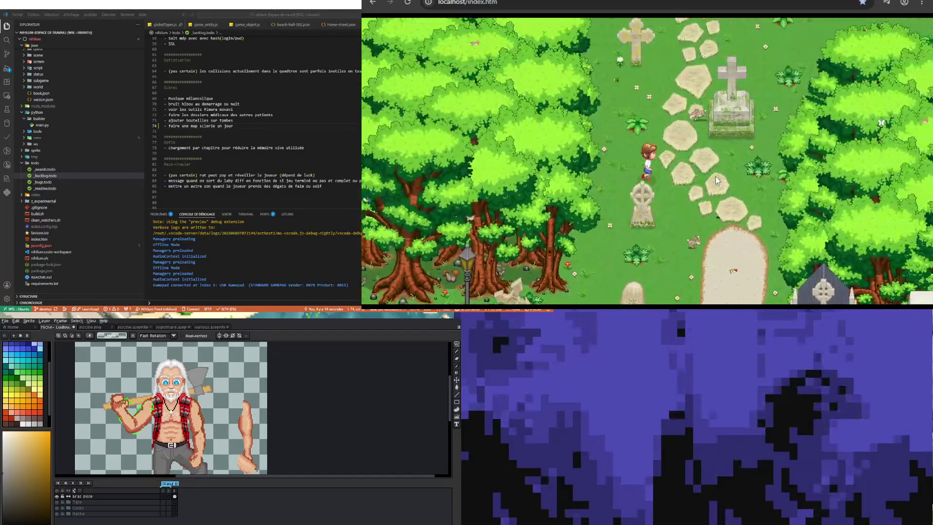
key("Up")
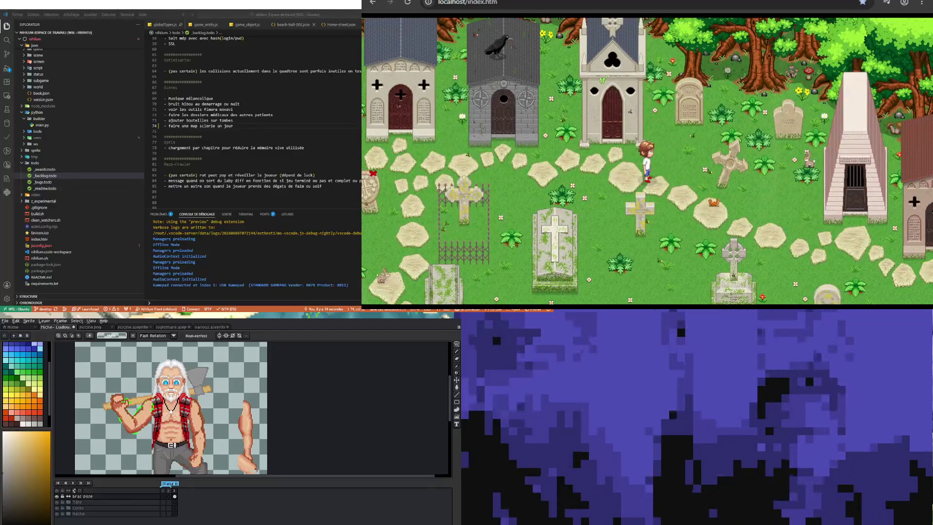
left_click(234, 126)
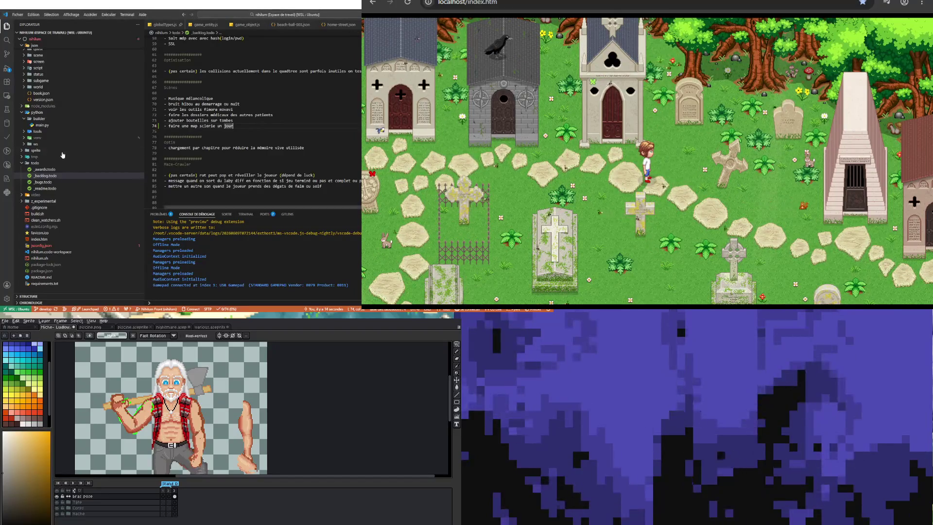
- Show the _awards.todo list's later Tombe entries, landing on the Ridouse line, then return to the game
left_click(50, 170)
left_click(243, 141)
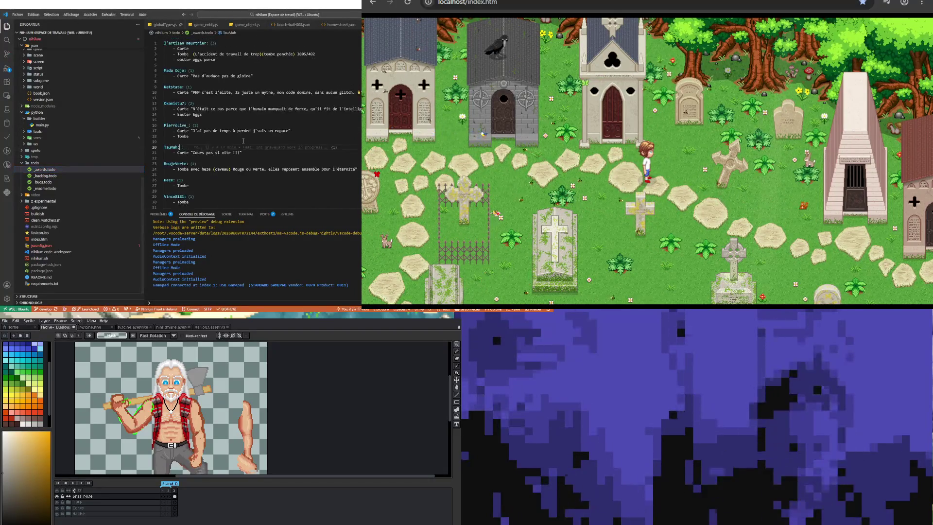
key("Down")
key("Down")
key("Down")
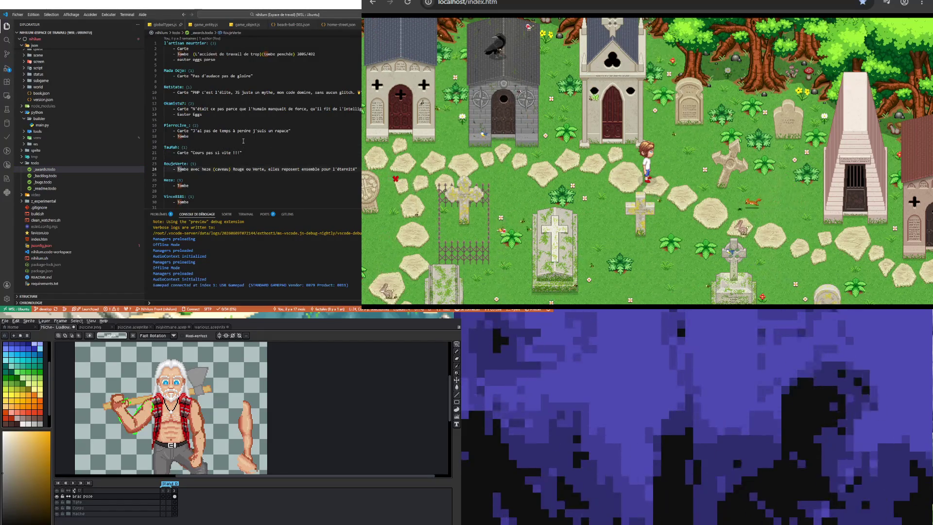
scroll(243, 141, "down", 15)
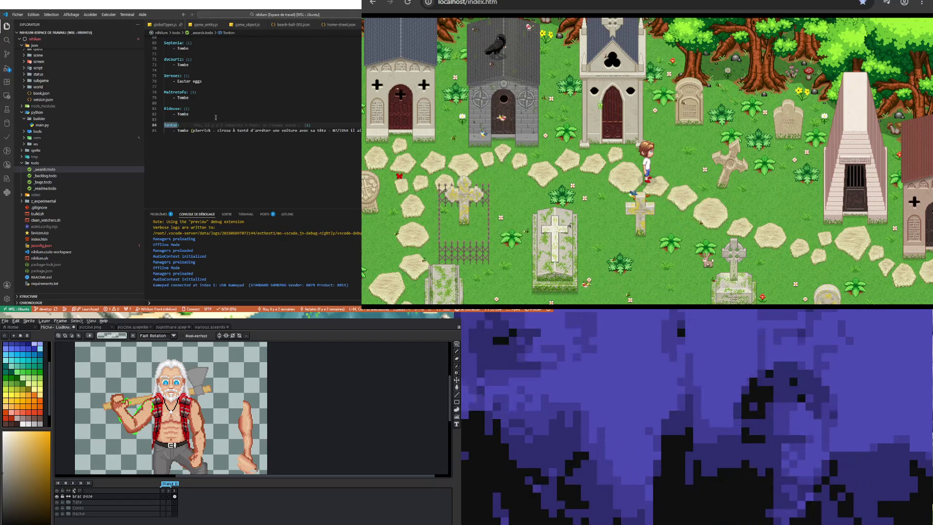
left_click(214, 110)
left_click(735, 214)
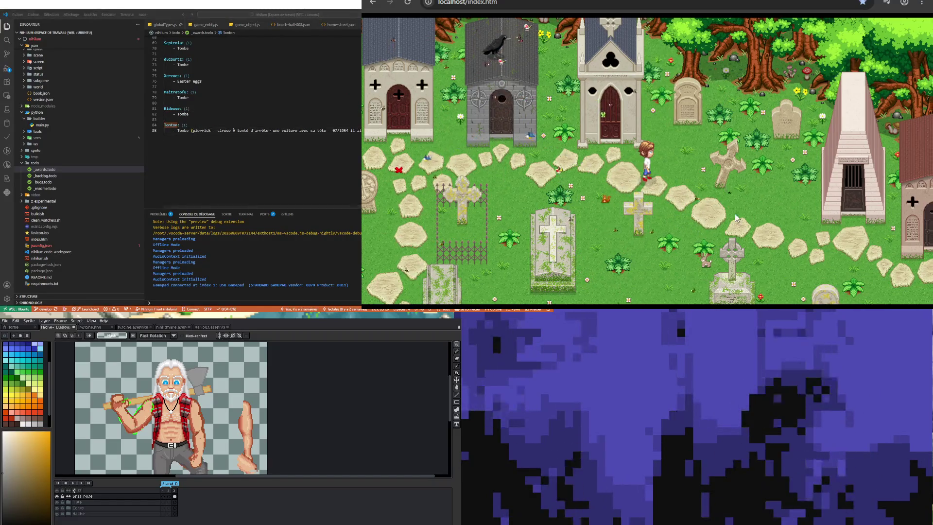
- Walk the character down through the gravestones, along the dirt path and onto the grass
key("Up")
key("Right")
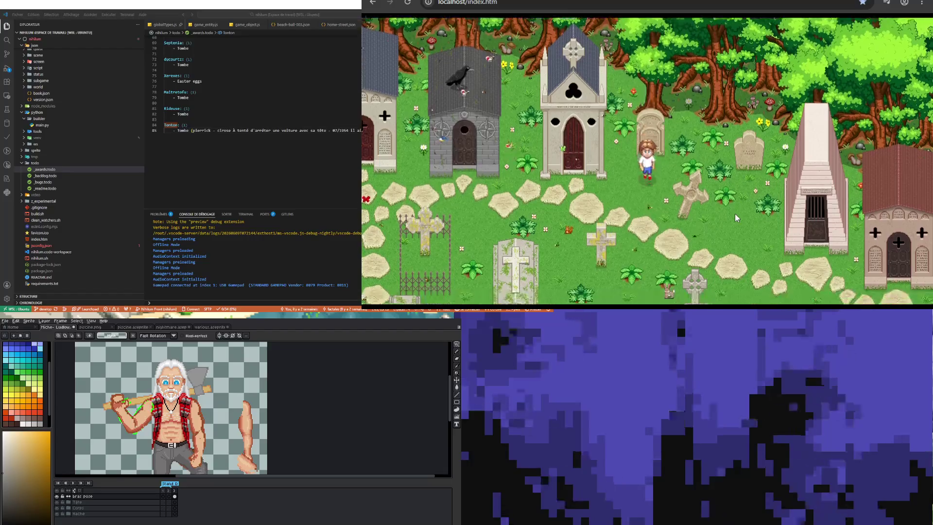
key("Down")
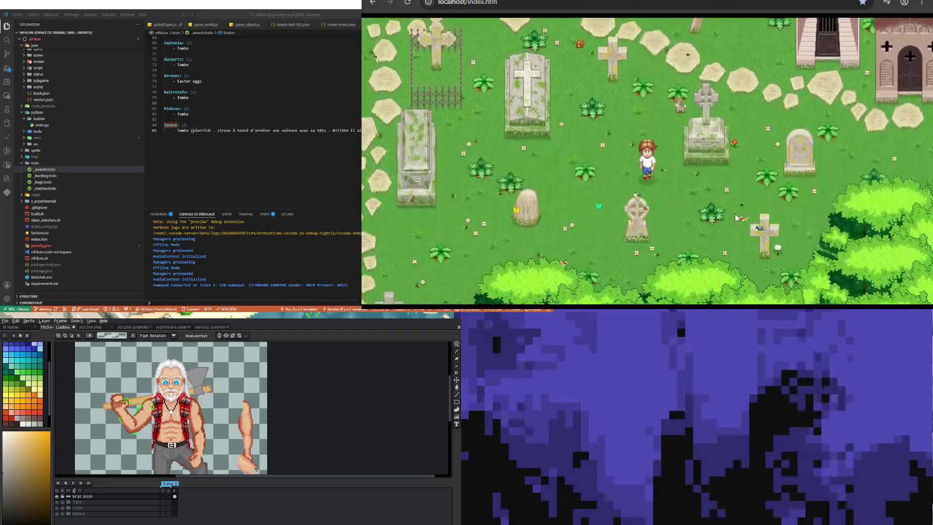
key("Down")
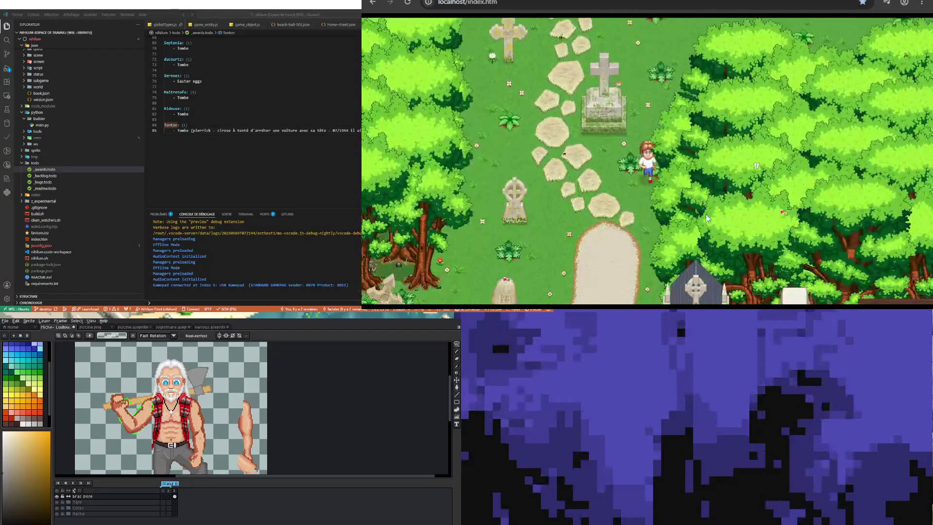
key("Down")
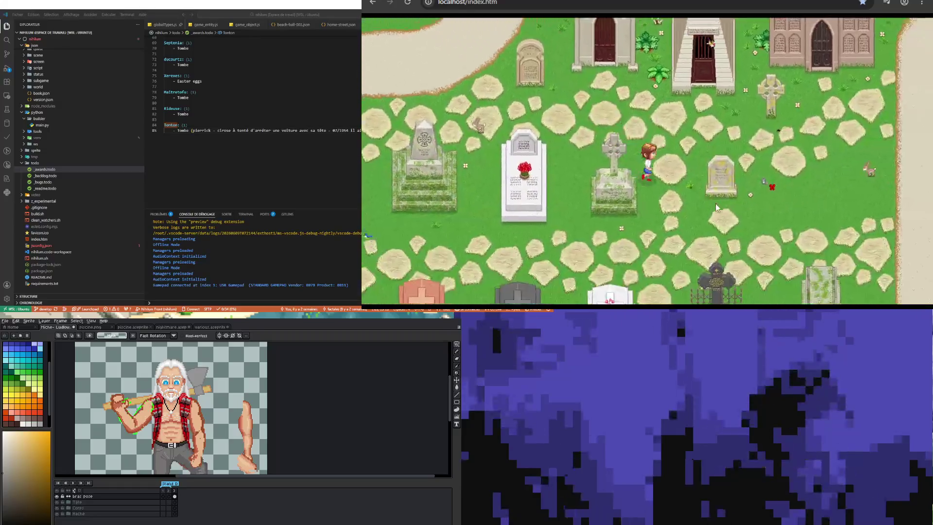
key("Down")
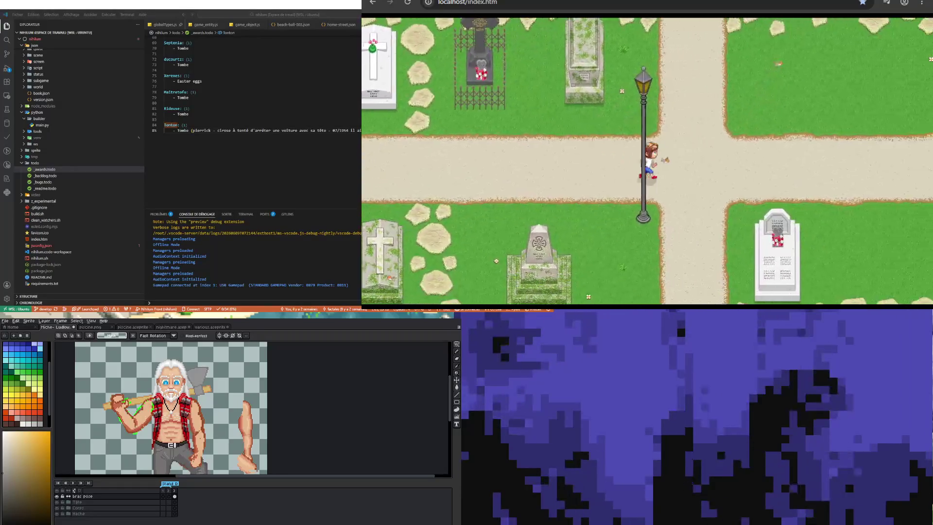
key("Right")
key("Right")
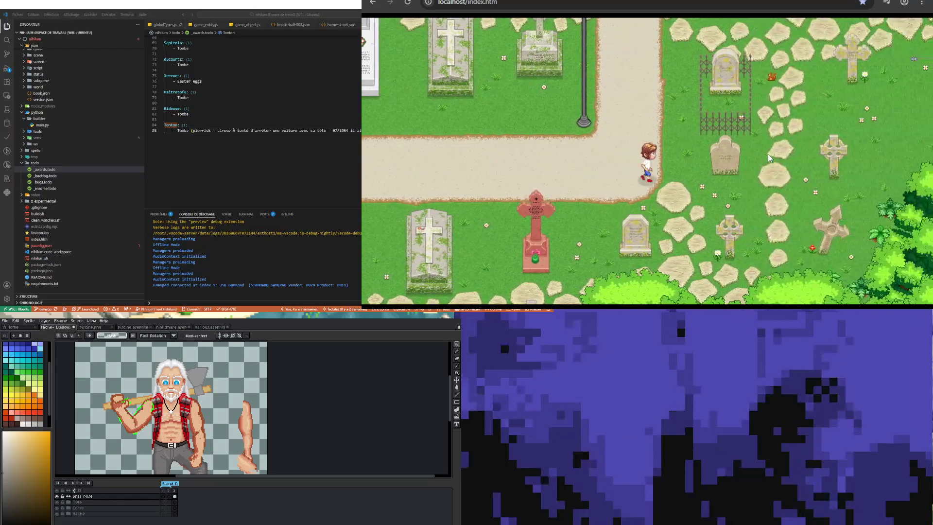
key("Down")
key("Down")
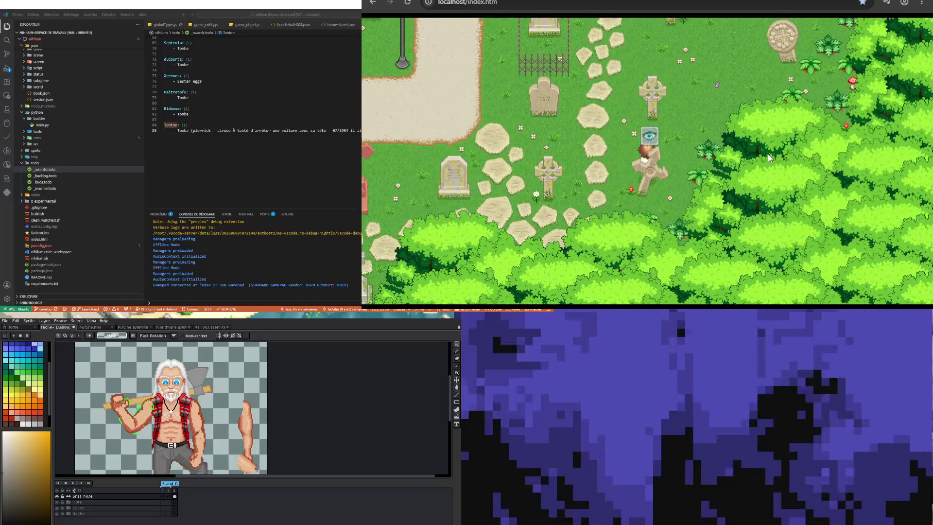
- Read and dismiss the fallen cross inscription, then a nearby gravestone's inscription
key("space")
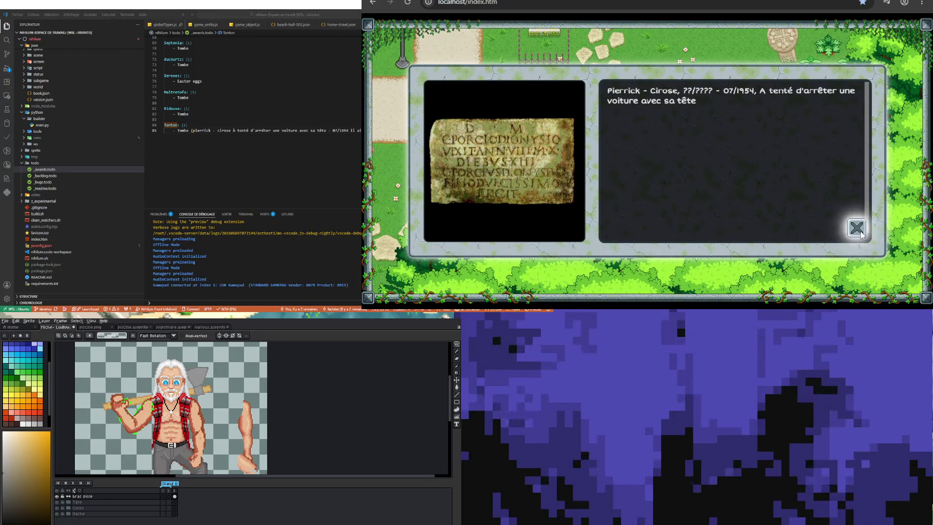
left_click(856, 229)
key("Up")
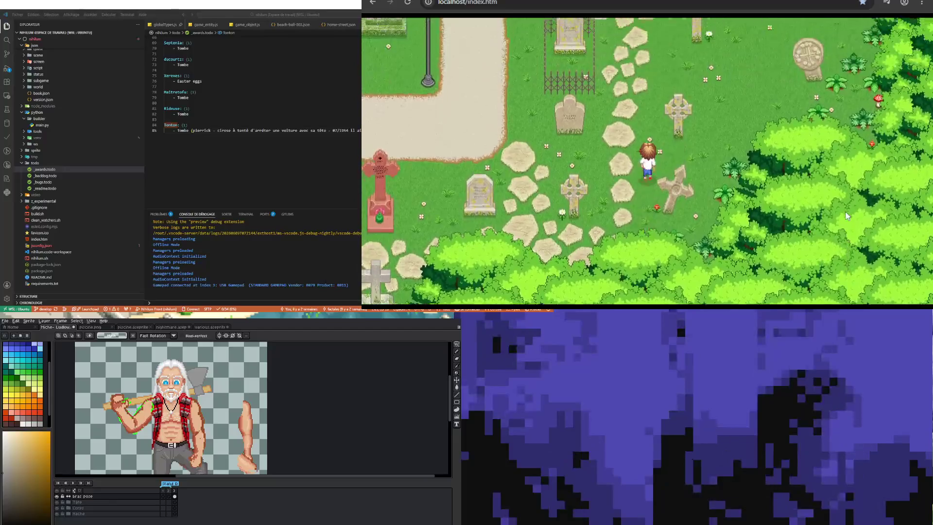
key("Down")
key("Left")
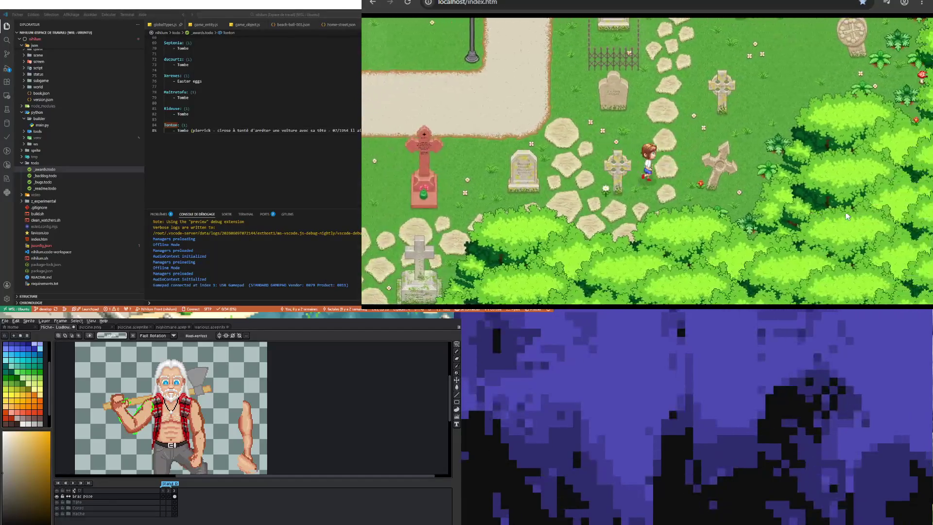
key("space")
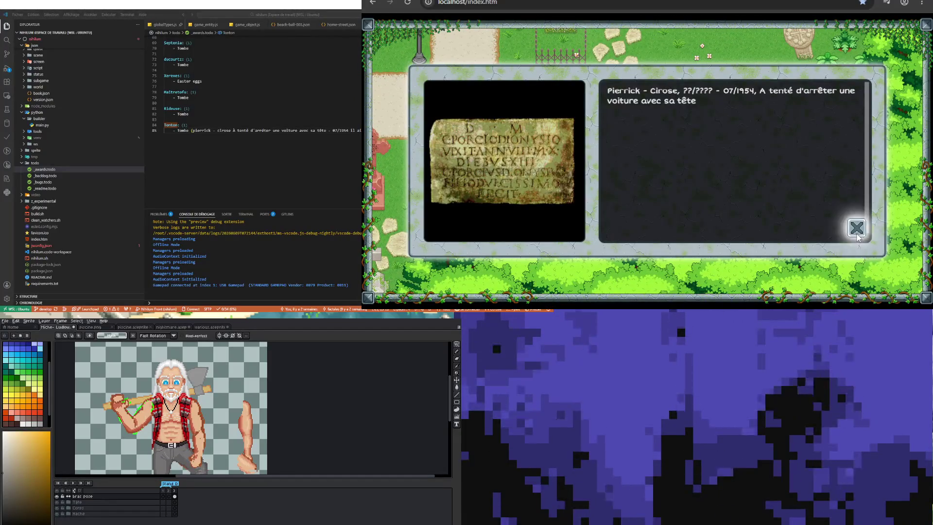
left_click(853, 226)
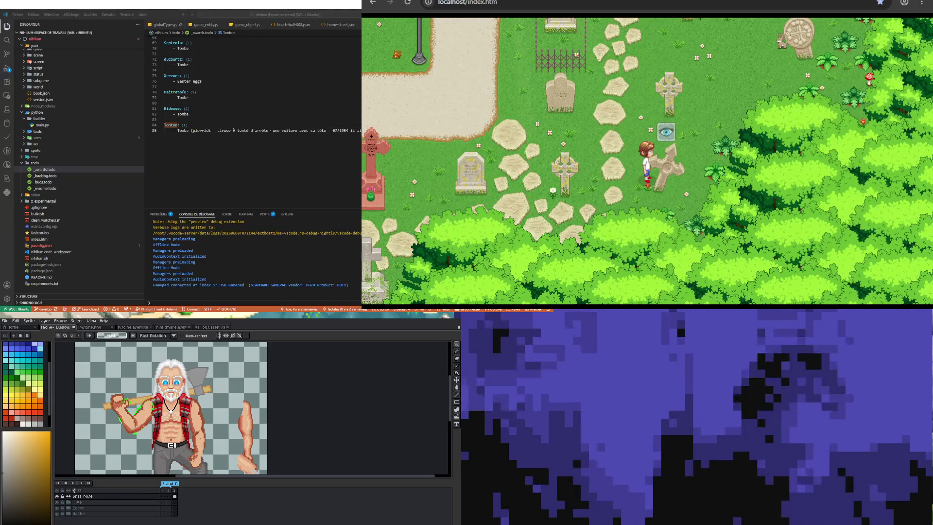
scroll(177, 417, "down", 2)
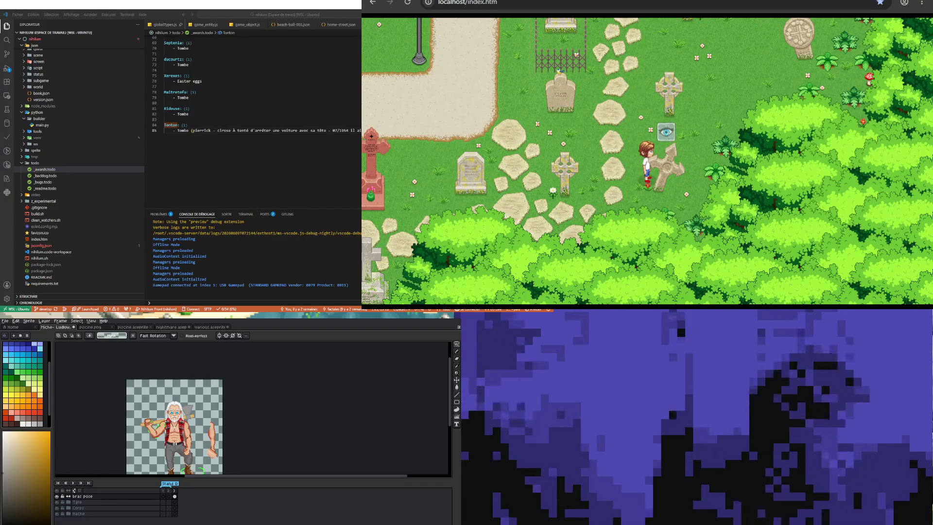
scroll(173, 408, "down", 1)
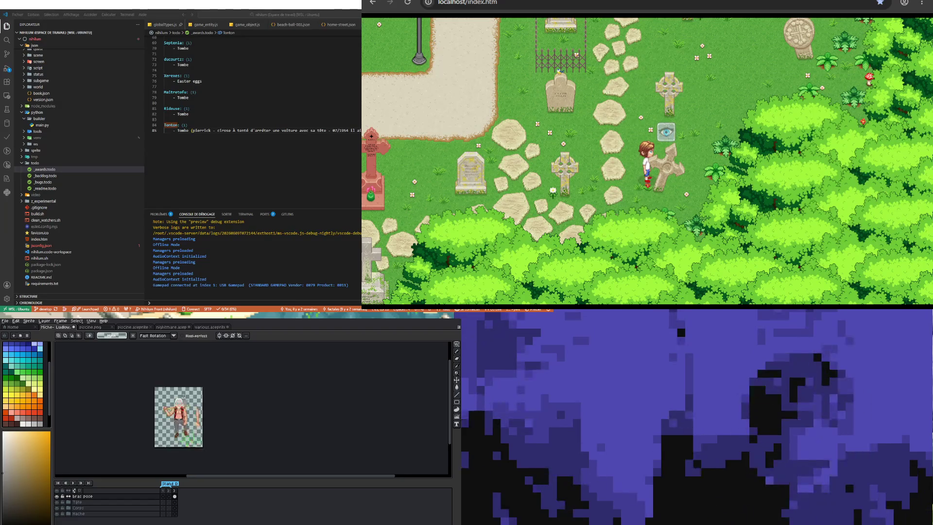
scroll(172, 394, "up", 1)
scroll(172, 394, "up", 1)
scroll(172, 393, "up", 1)
scroll(165, 393, "down", 2)
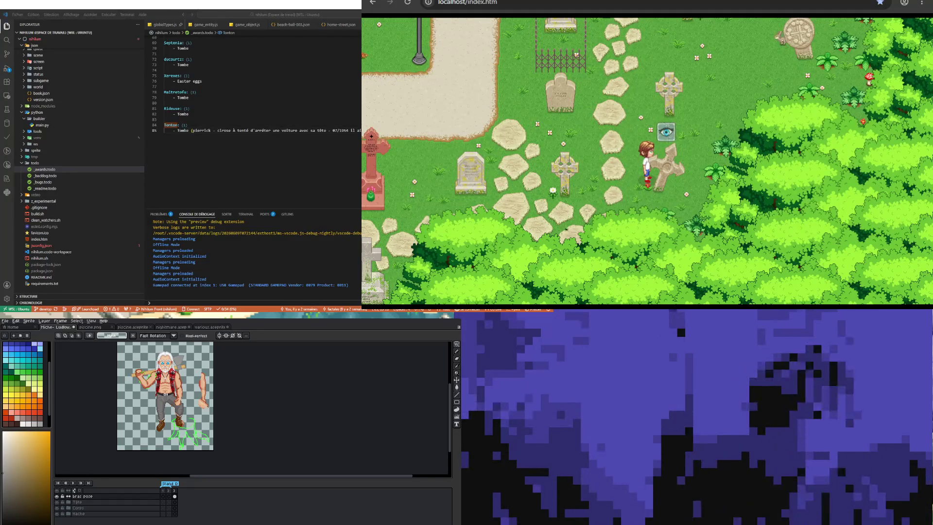
scroll(179, 408, "up", 2)
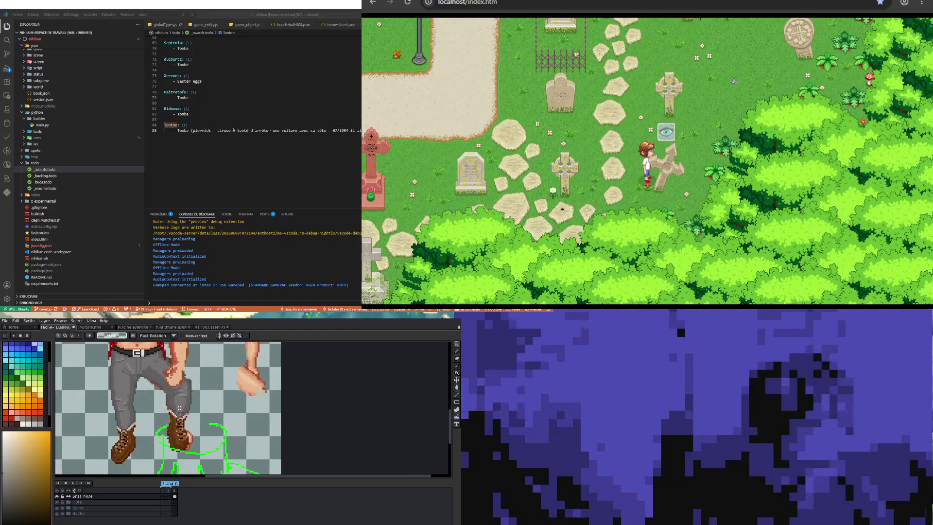
scroll(180, 407, "up", 1)
scroll(185, 389, "down", 2)
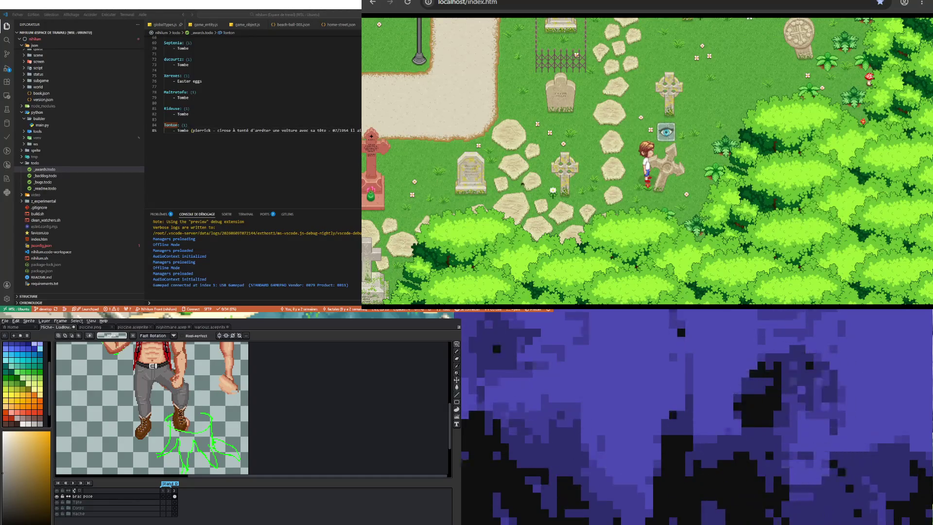
scroll(177, 404, "up", 2)
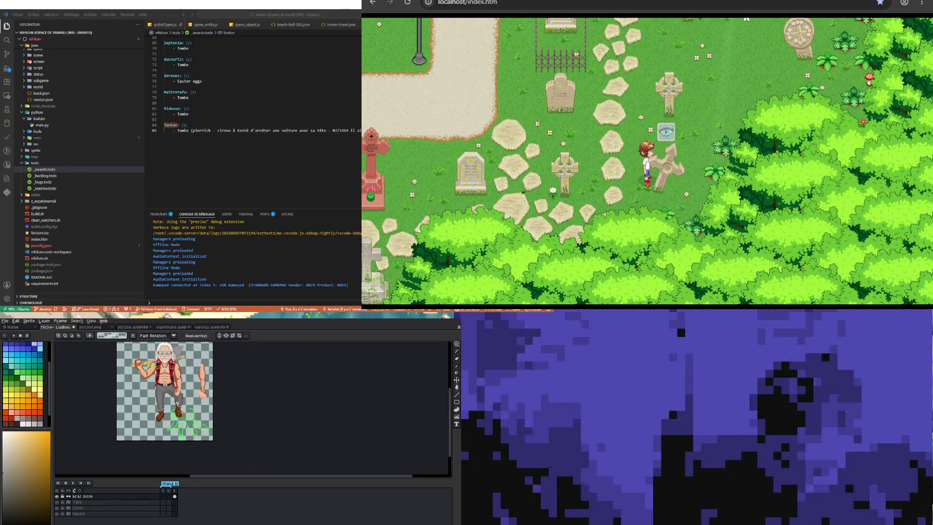
scroll(189, 391, "up", 1)
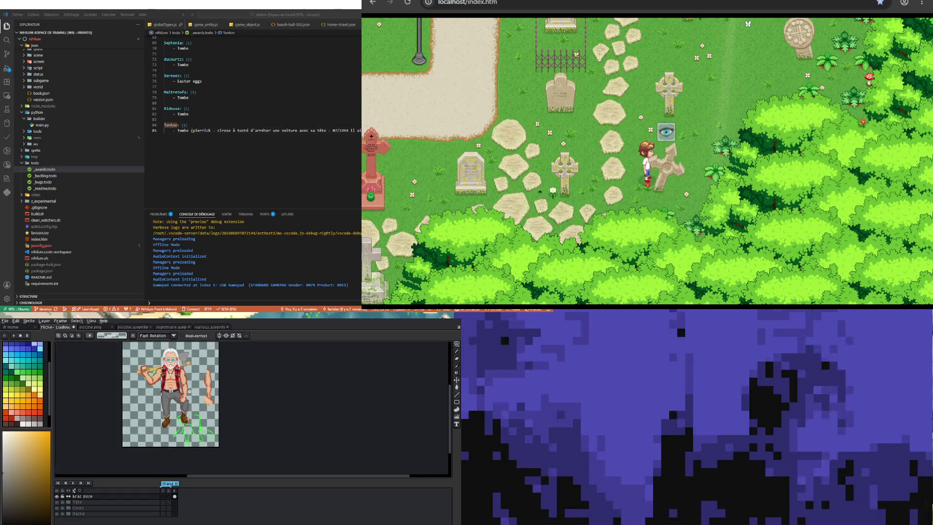
scroll(208, 382, "down", 1)
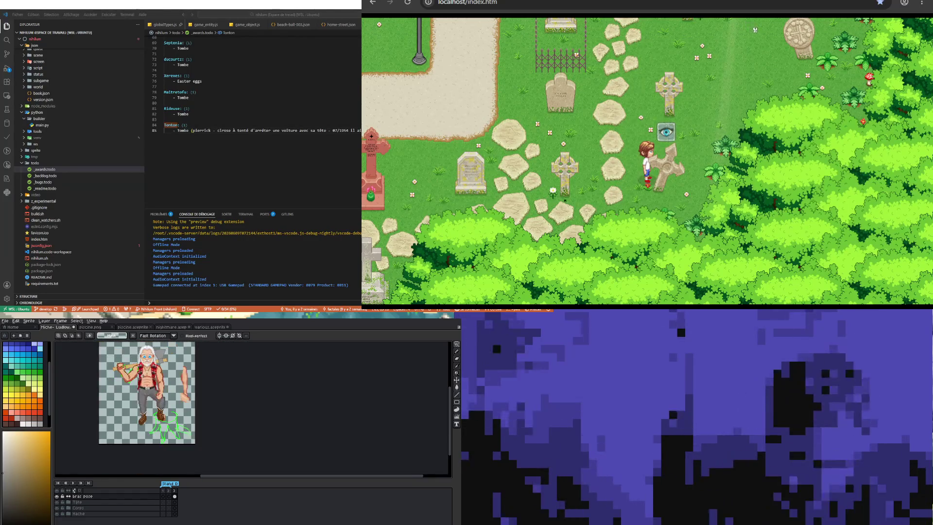
scroll(207, 381, "up", 1)
scroll(210, 380, "up", 1)
scroll(214, 377, "up", 2)
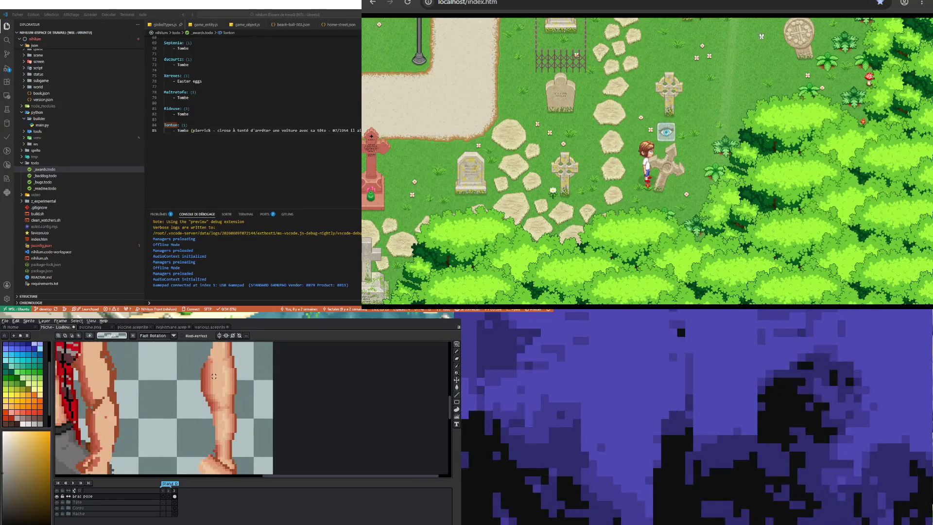
- Shade the bare torso, arms and grey trousers, alternating pencil and eraser
key("b")
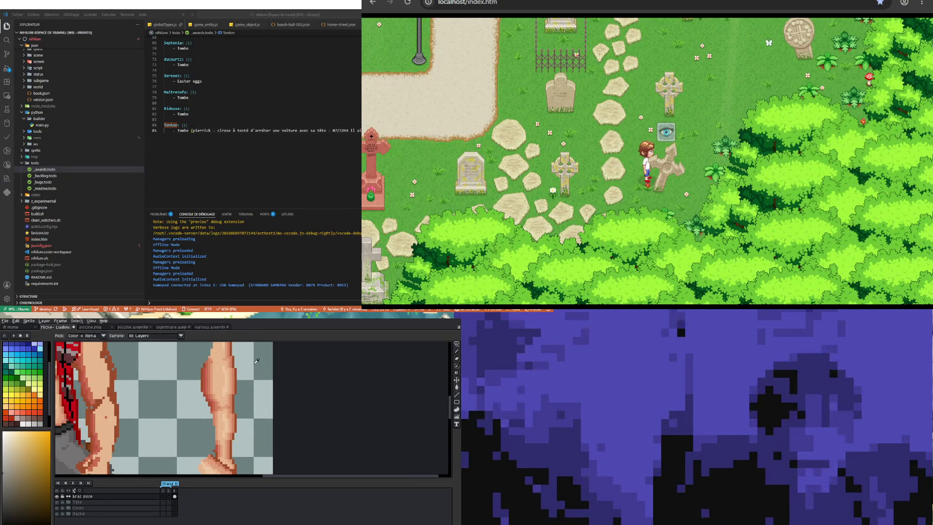
scroll(209, 379, "up", 1)
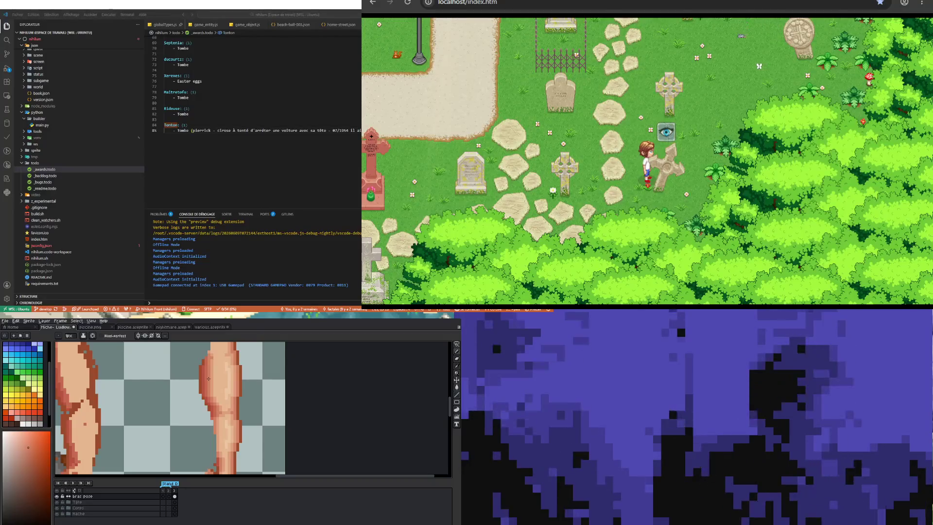
scroll(137, 423, "down", 1)
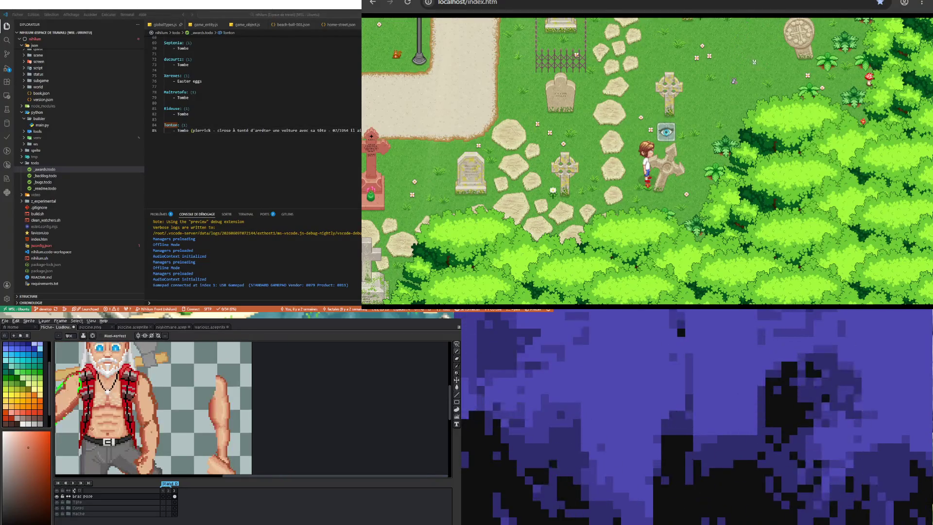
scroll(137, 423, "down", 1)
scroll(137, 423, "up", 2)
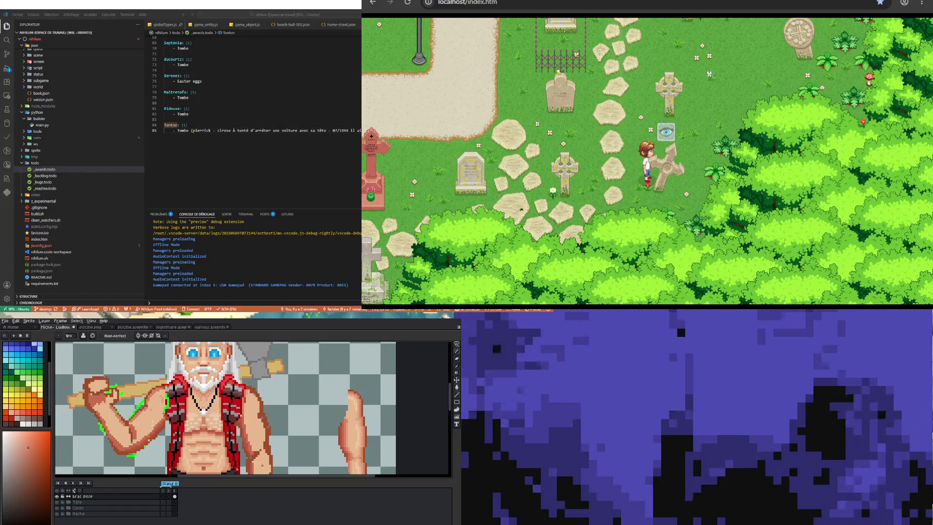
key("b")
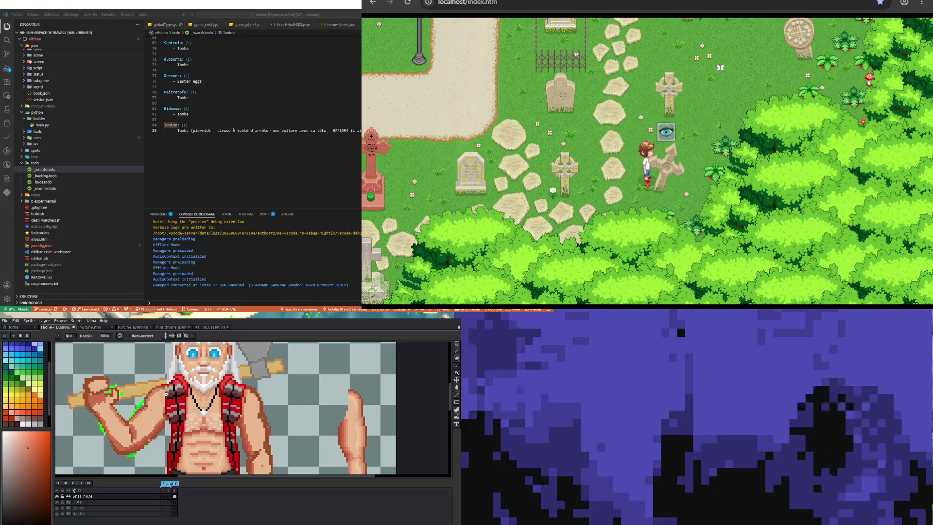
key("e")
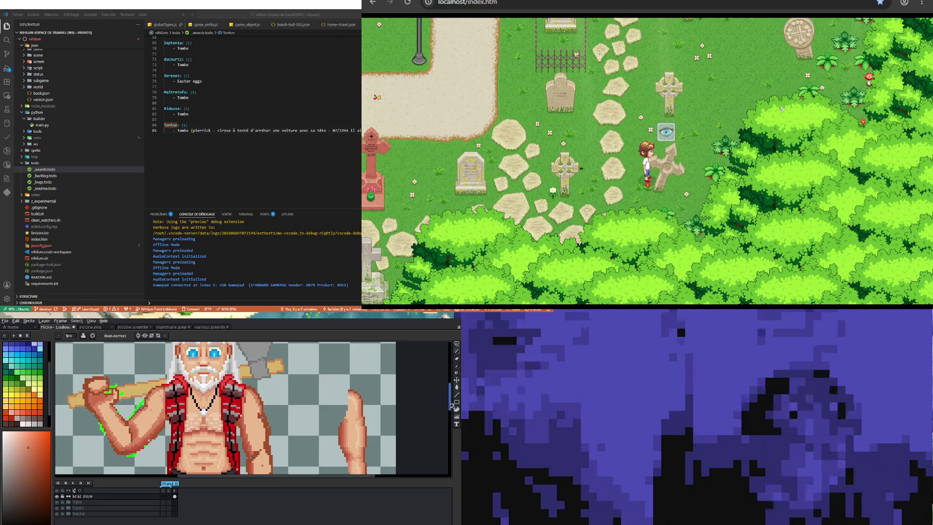
scroll(453, 405, "down", 3)
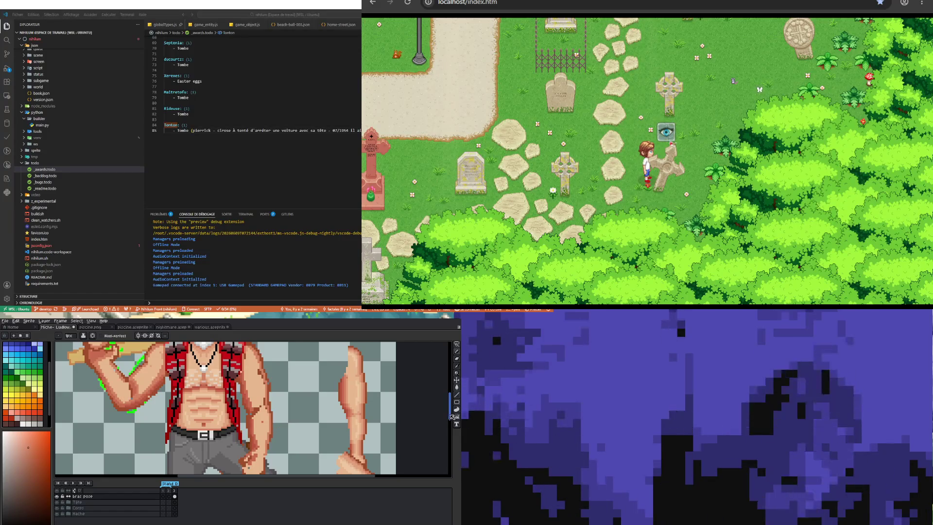
scroll(451, 419, "down", 1)
scroll(446, 420, "down", 1)
scroll(437, 420, "down", 1)
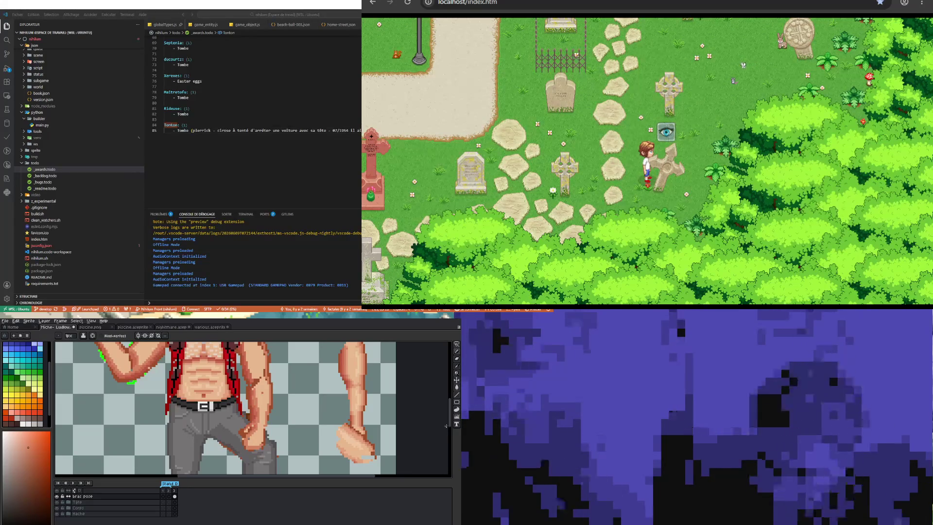
scroll(454, 419, "up", 2)
scroll(454, 420, "up", 2)
scroll(453, 419, "up", 1)
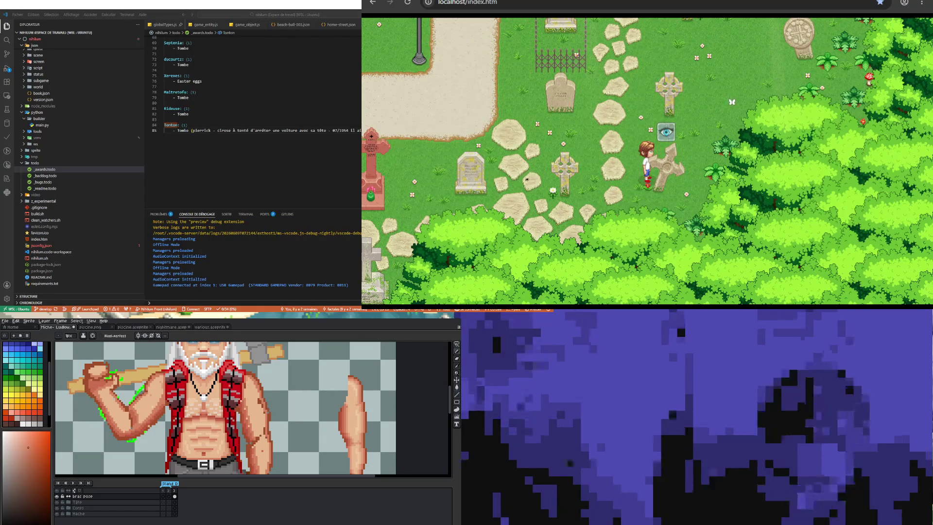
scroll(452, 397, "up", 1)
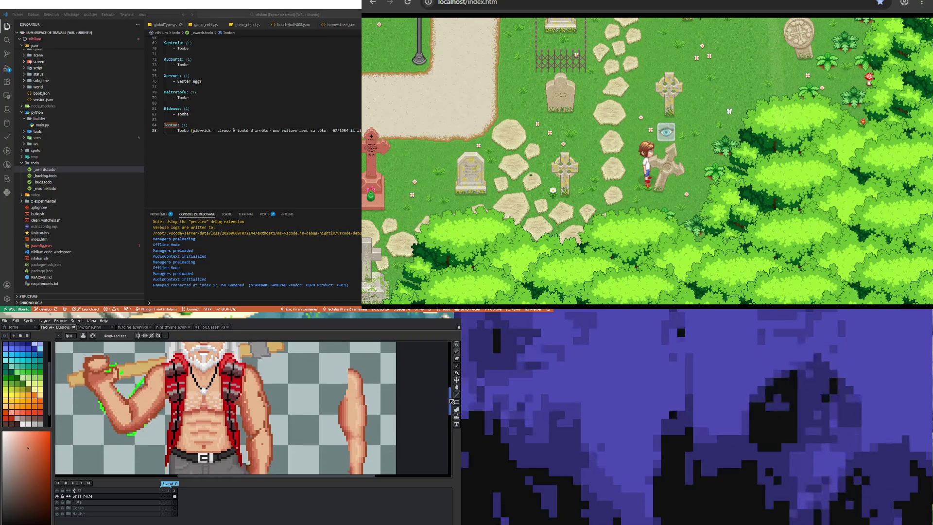
scroll(452, 399, "up", 1)
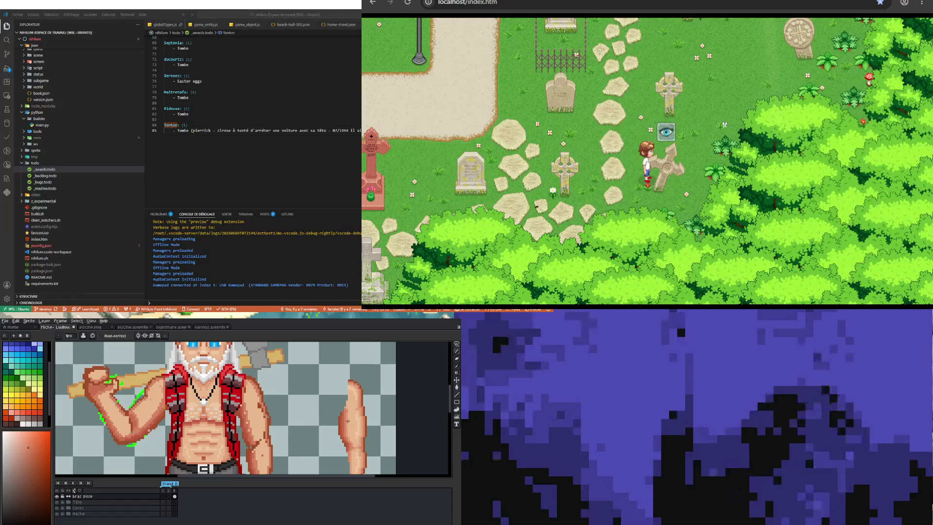
- Switch to the Eyedropper to sample a colour from the sprite's head
left_click(457, 367)
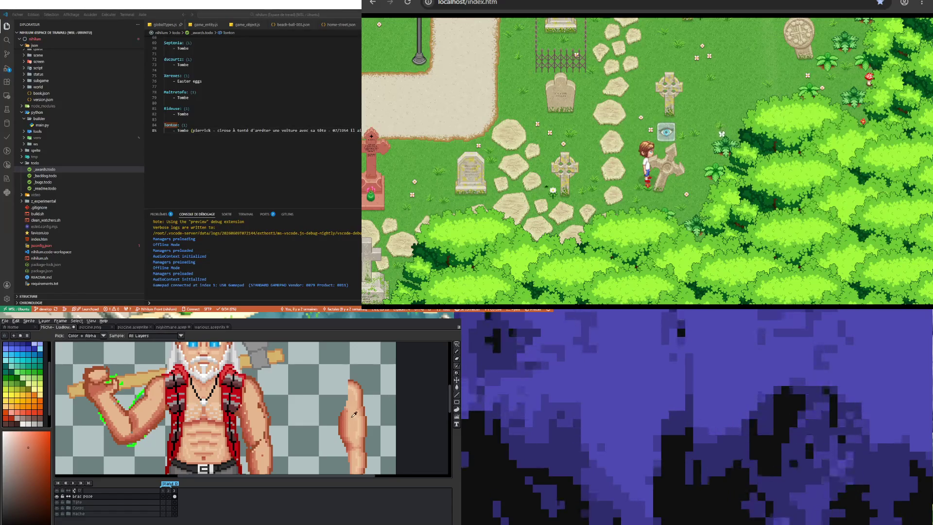
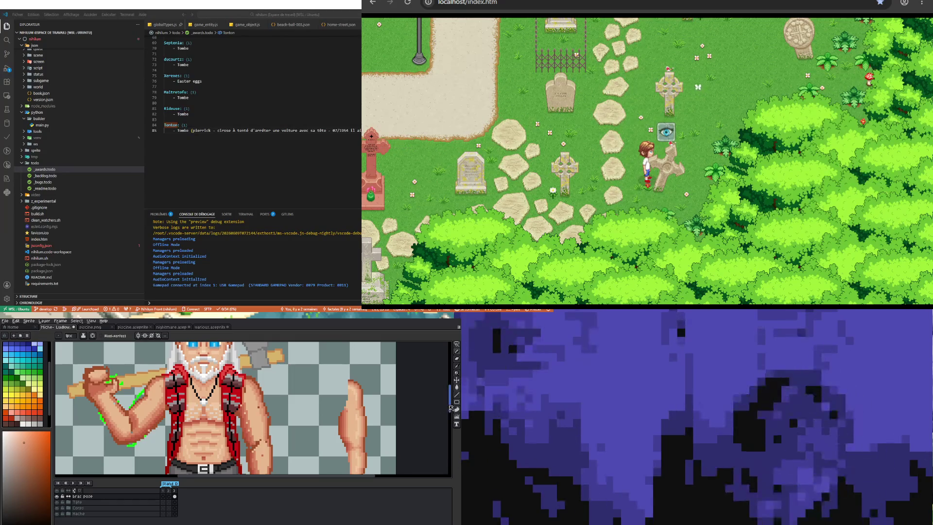
left_click_drag(448, 405, 449, 419)
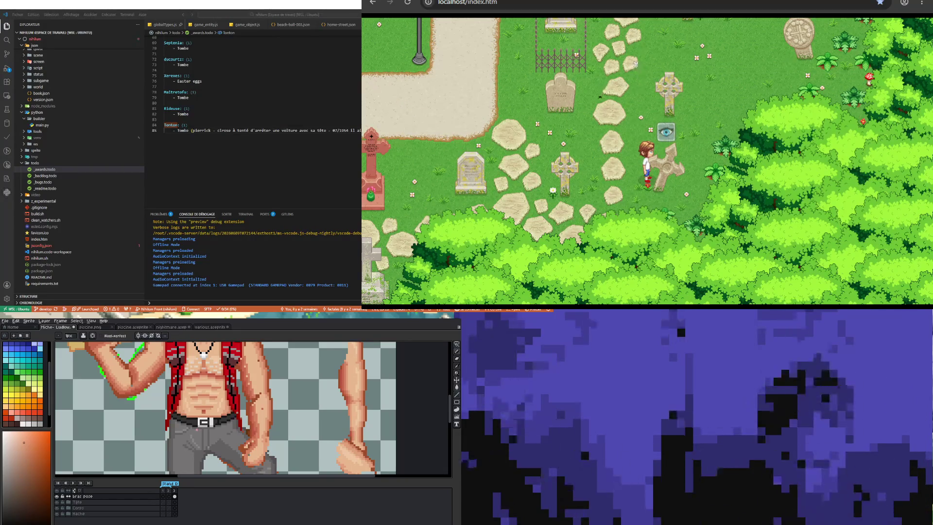
scroll(218, 409, "down", 1)
scroll(183, 380, "up", 1)
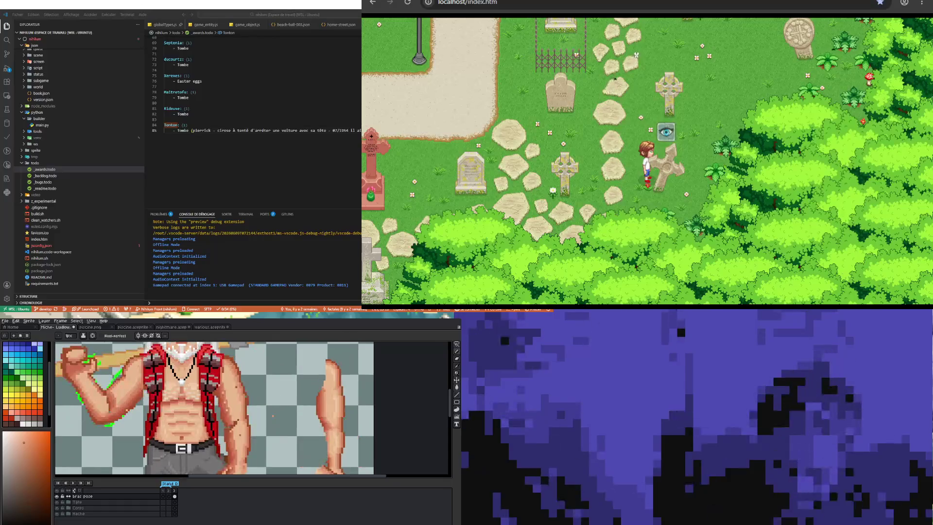
scroll(211, 408, "down", 1)
scroll(212, 408, "up", 1)
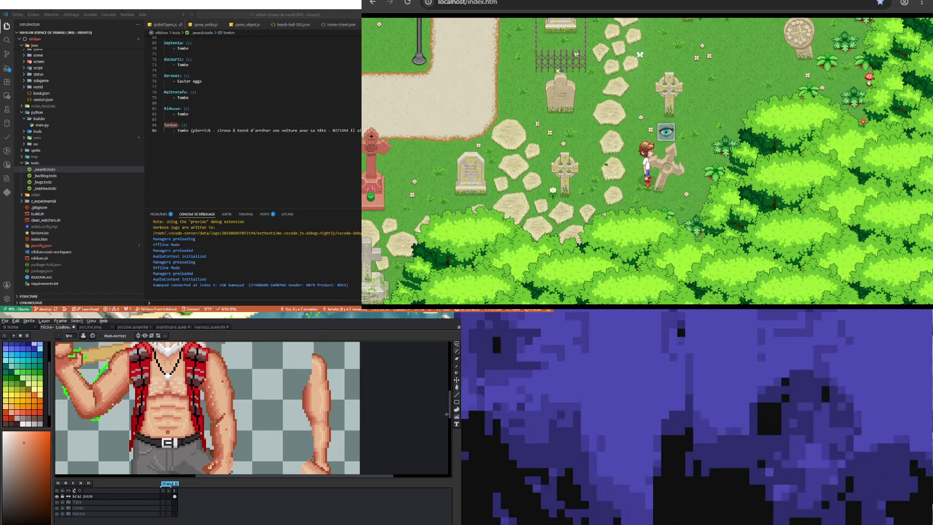
scroll(448, 419, "down", 1)
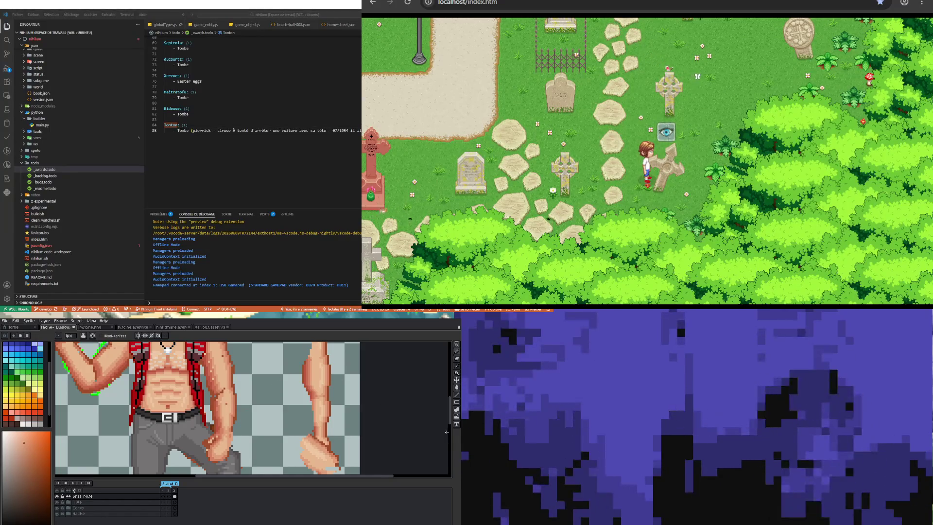
left_click_drag(452, 430, 453, 400)
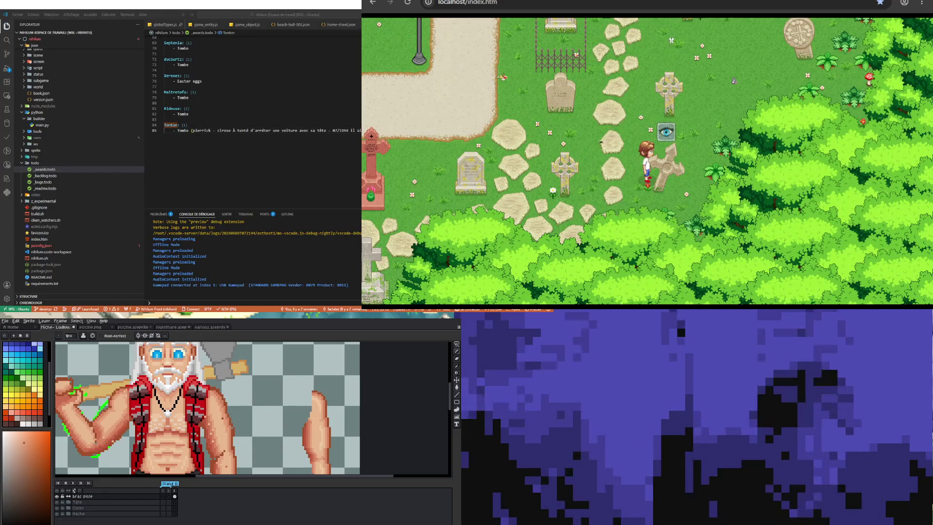
- Zoom out to view the whole sprite and back in on the axe-holding arm
key("minus")
key("minus")
key("plus")
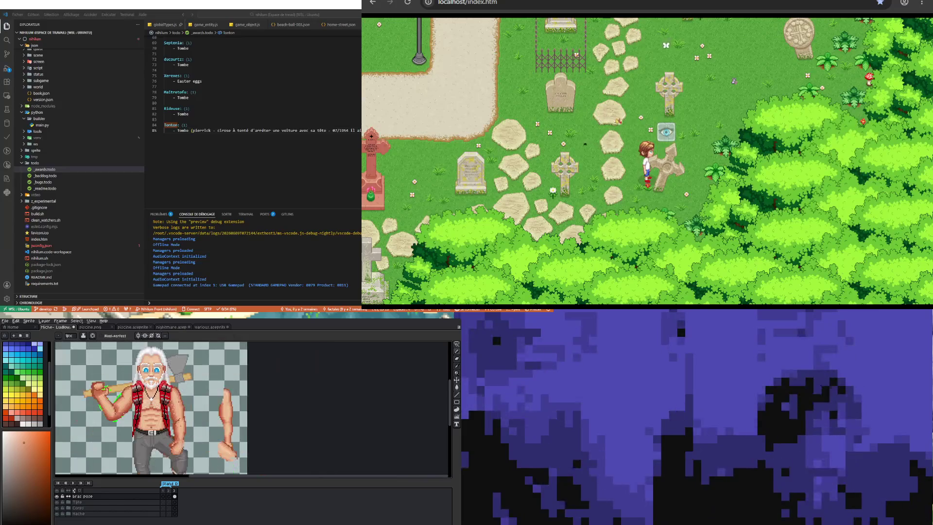
key("plus")
key("minus")
key("minus")
key("minus")
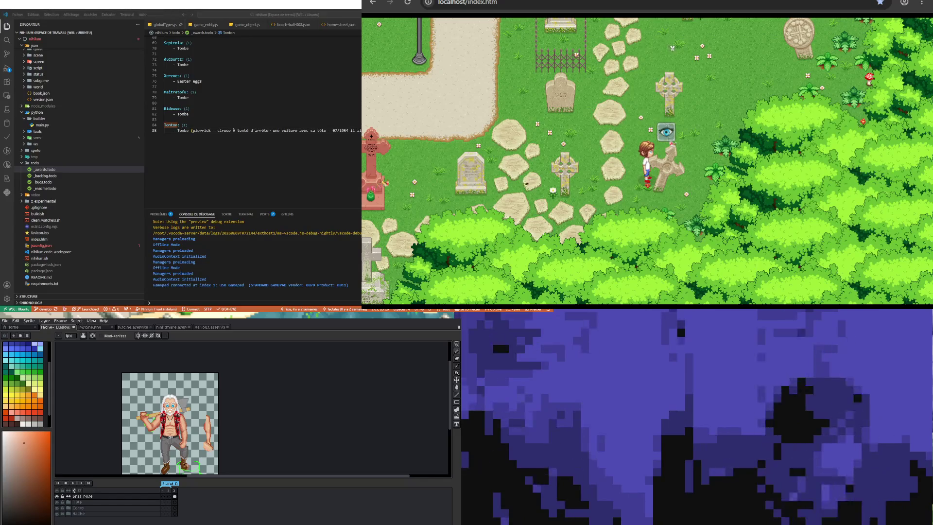
key("plus")
key("plus")
key("plus")
key("plus")
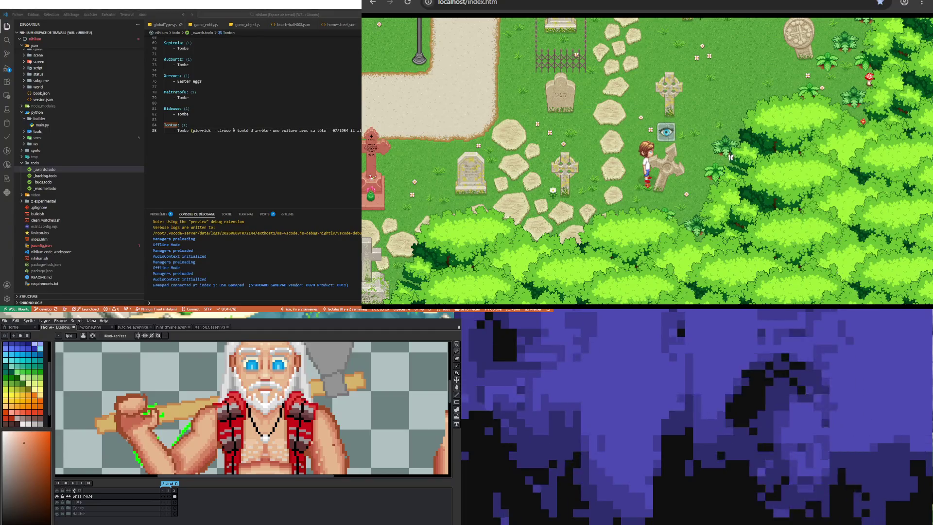
scroll(129, 416, "up", 1)
scroll(131, 417, "up", 1)
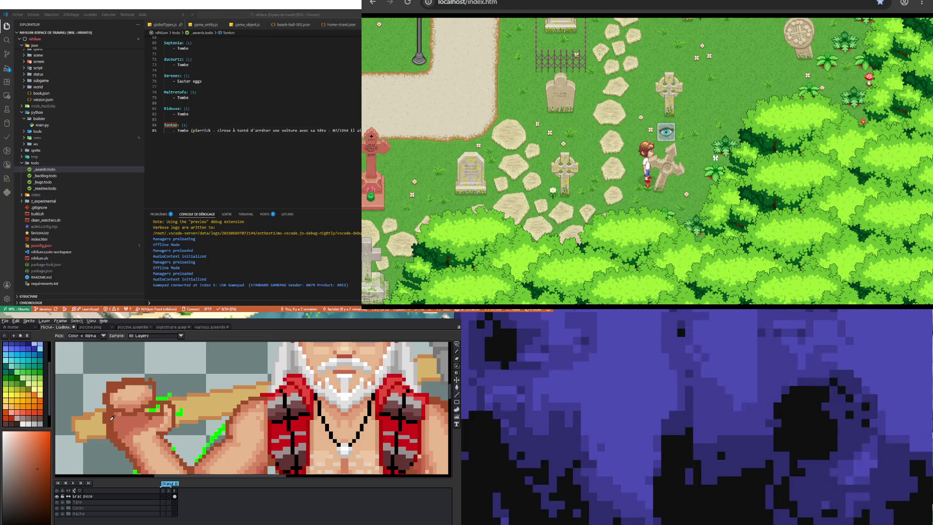
- Sample a lighter skin shade from the fist with the eyedropper and return to the Pencil
left_click(112, 419, "alt")
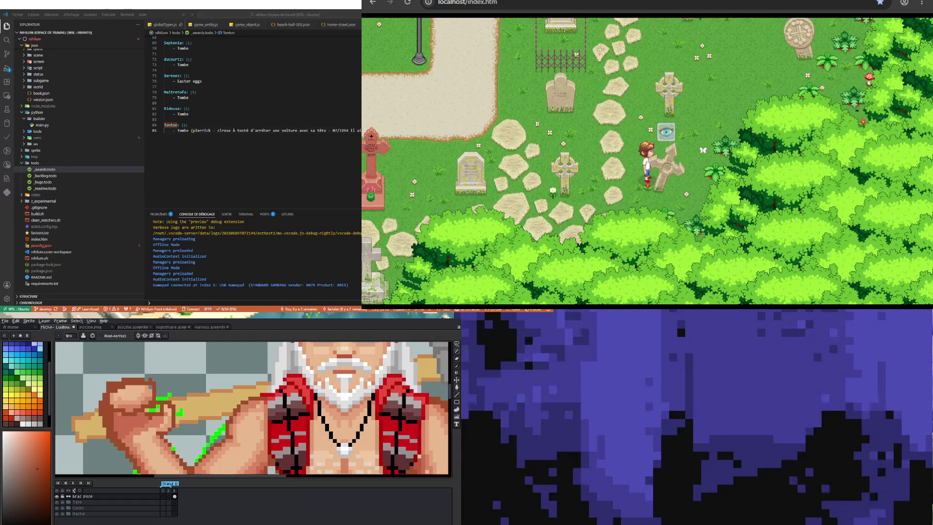
left_click(119, 420, "alt")
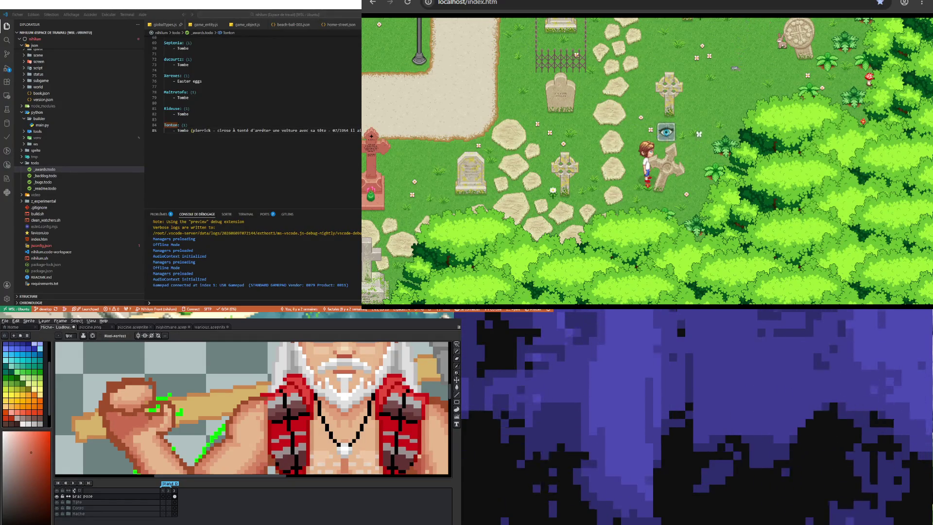
key("alt")
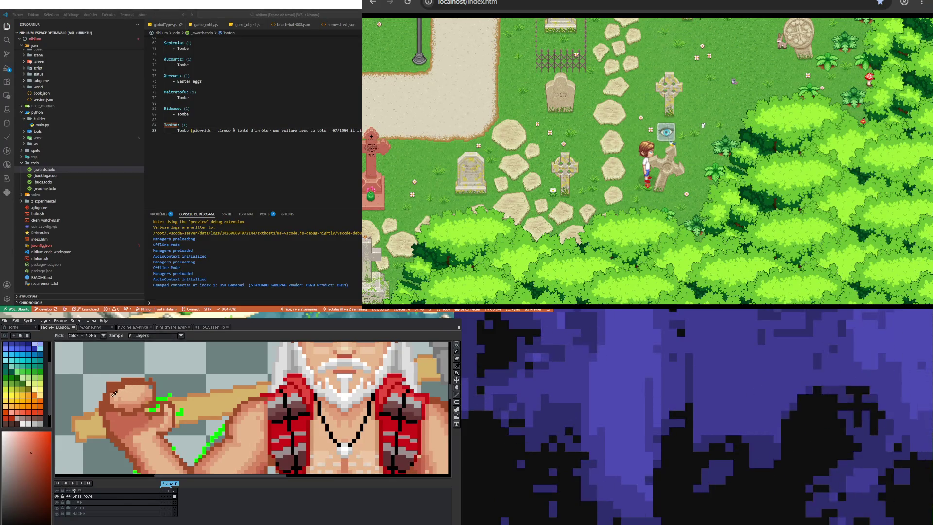
left_click(113, 399, "alt")
key("ctrl")
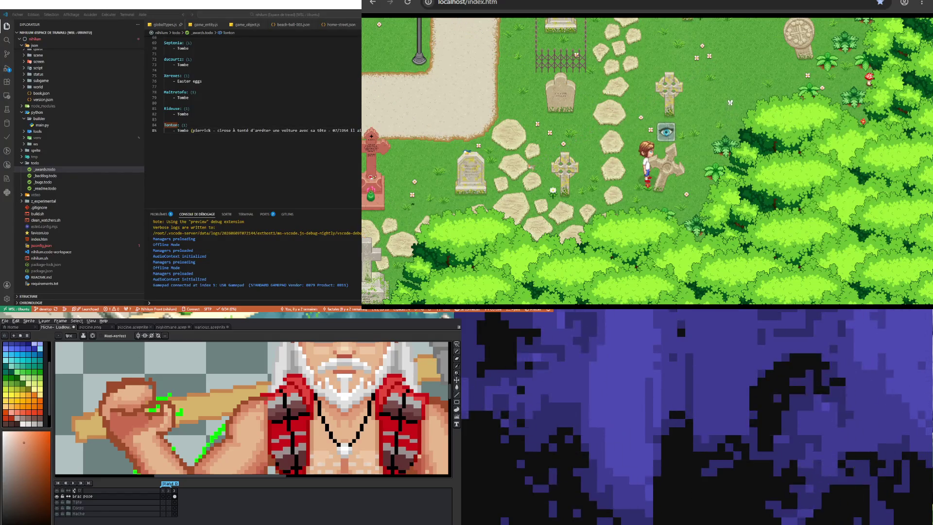
scroll(117, 405, "down", 2)
scroll(117, 405, "down", 1)
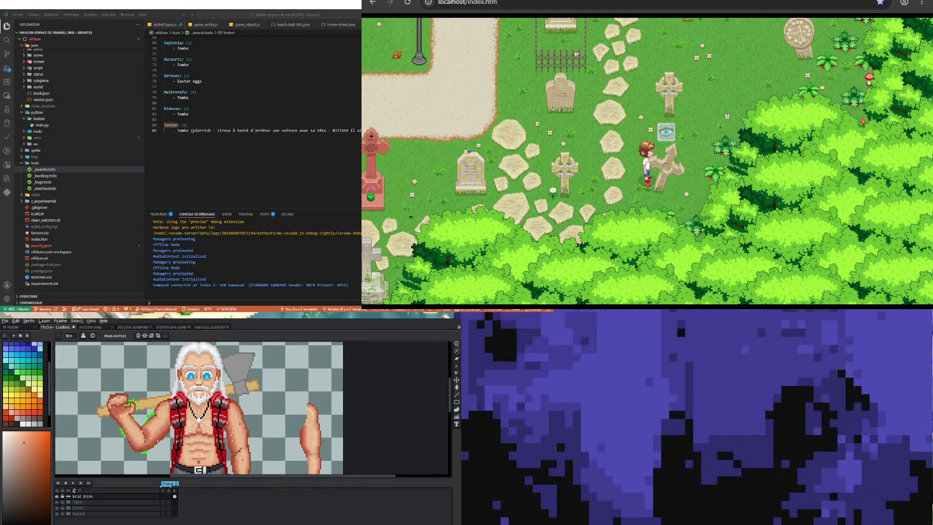
scroll(82, 406, "up", 1)
scroll(82, 406, "up", 1)
scroll(82, 406, "up", 1)
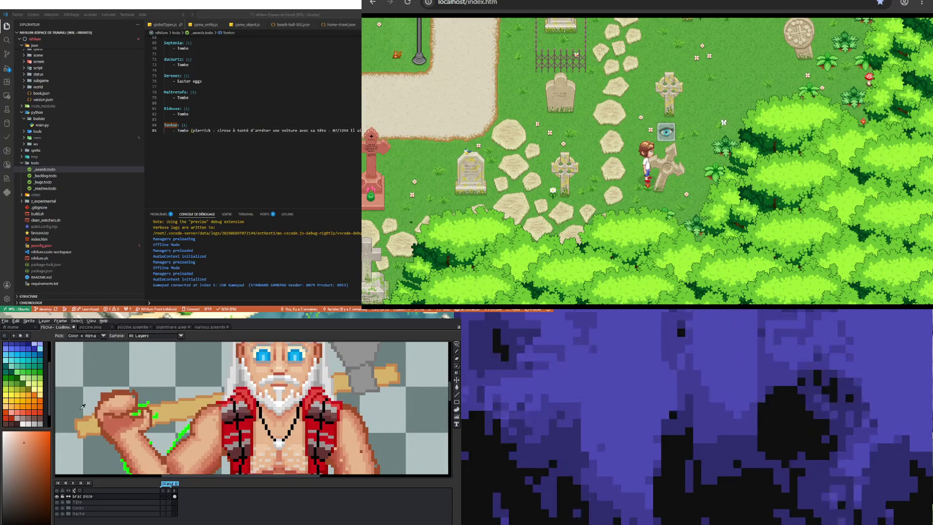
key("b")
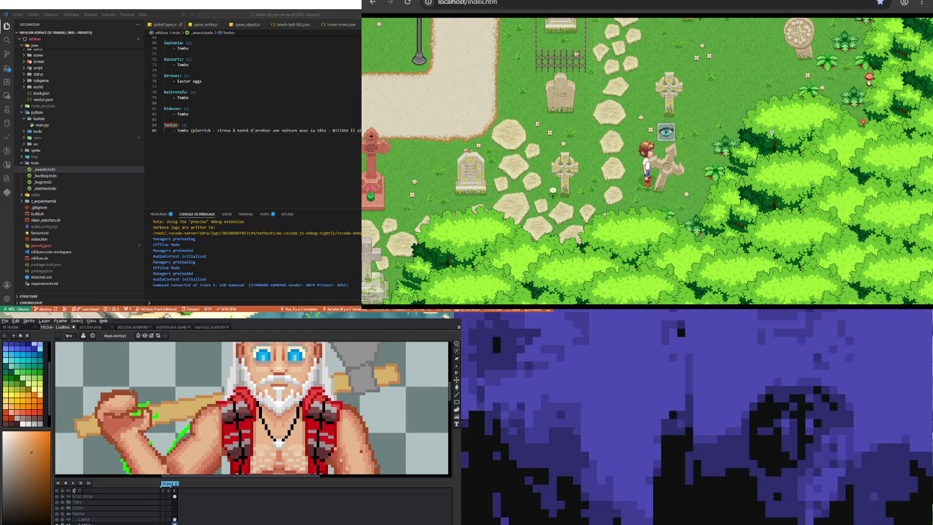
scroll(190, 405, "down", 1)
scroll(190, 405, "down", 1)
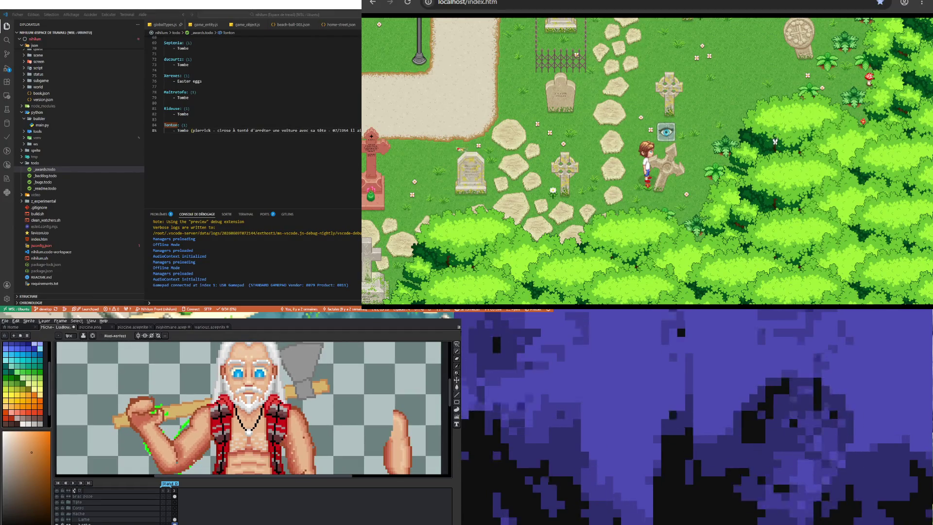
- Lasso a first freehand outline around the axe handle, then discard it
left_click(457, 345)
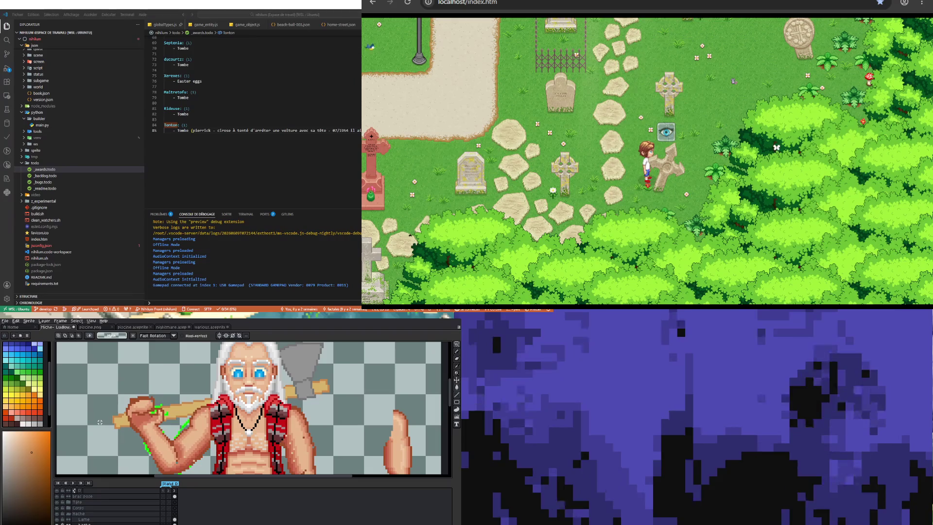
left_click_drag(210, 403, 110, 422)
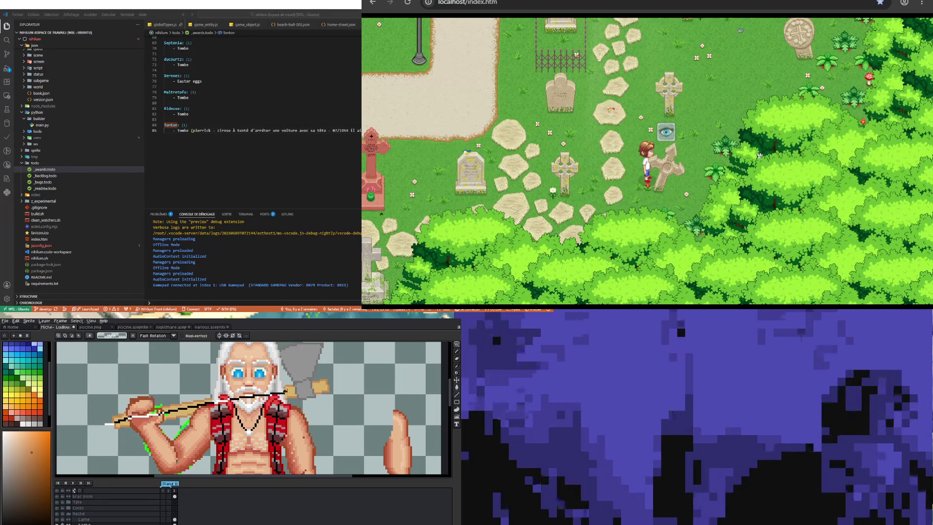
mouse_move(109, 422)
left_mouse_down()
mouse_move(248, 418)
mouse_move(102, 430)
left_mouse_up()
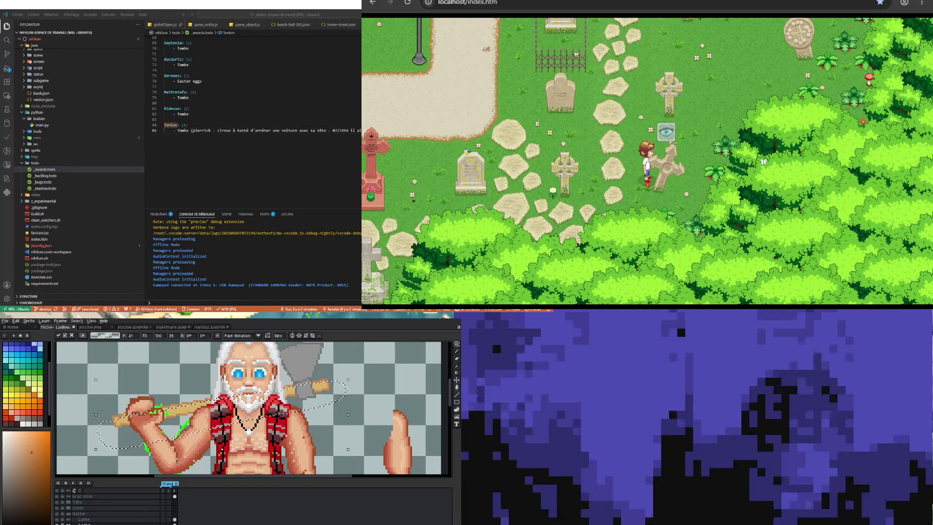
left_click(347, 423)
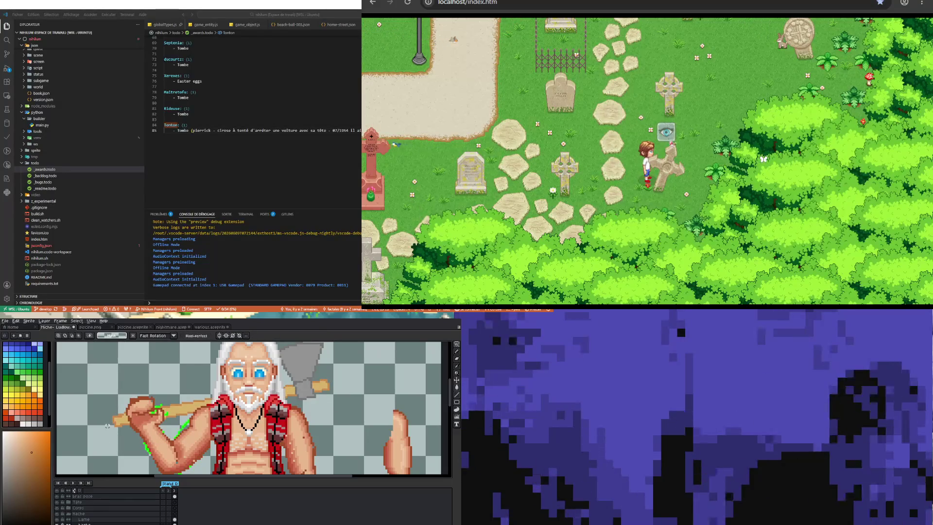
- Re-select the axe handle across the shoulder, commit the change and deselect
left_click_drag(106, 423, 171, 410)
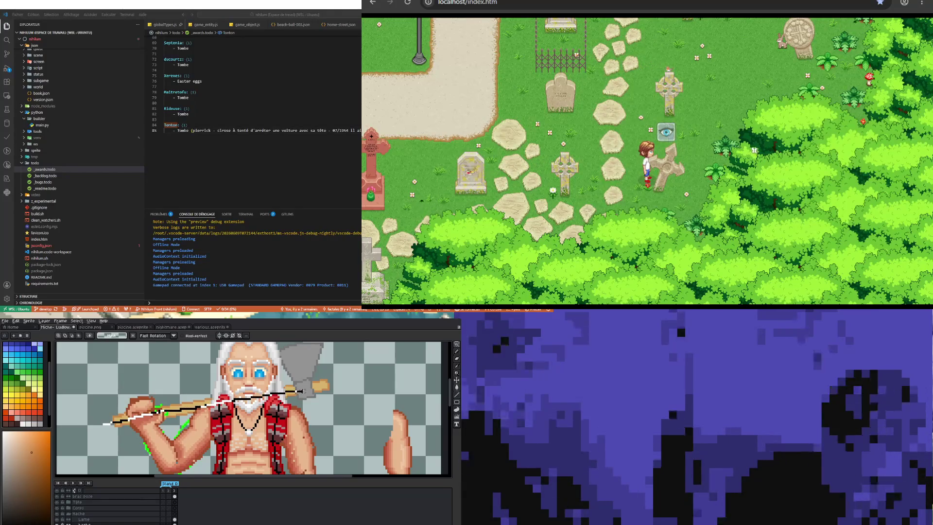
left_click_drag(109, 421, 96, 440)
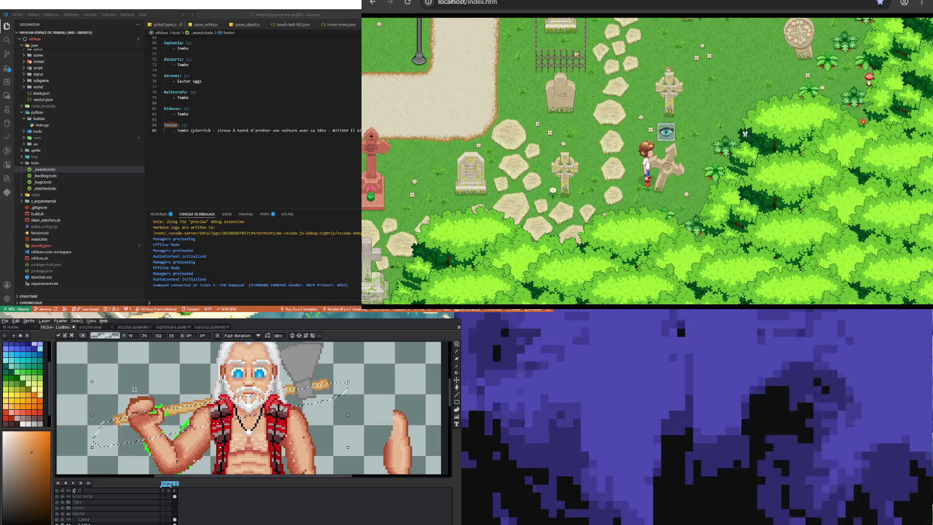
key("ctrl+d")
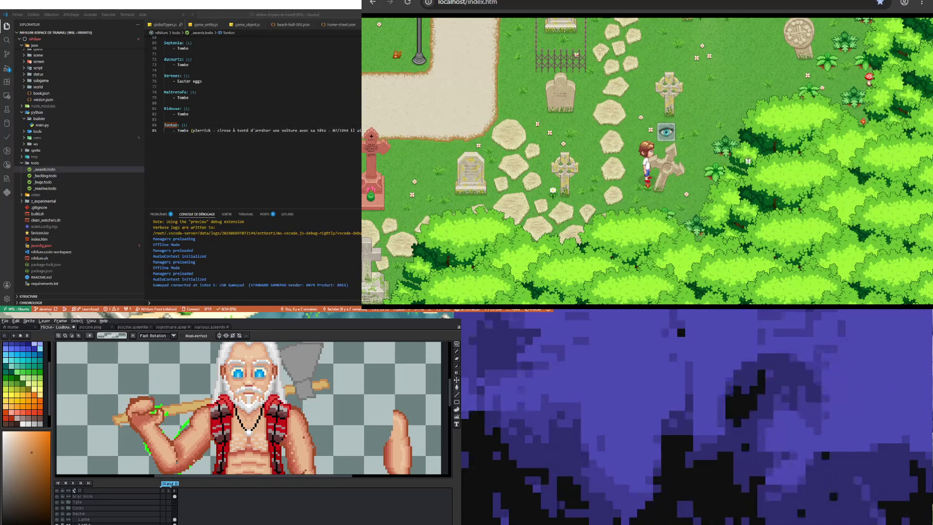
scroll(105, 458, "down", 1)
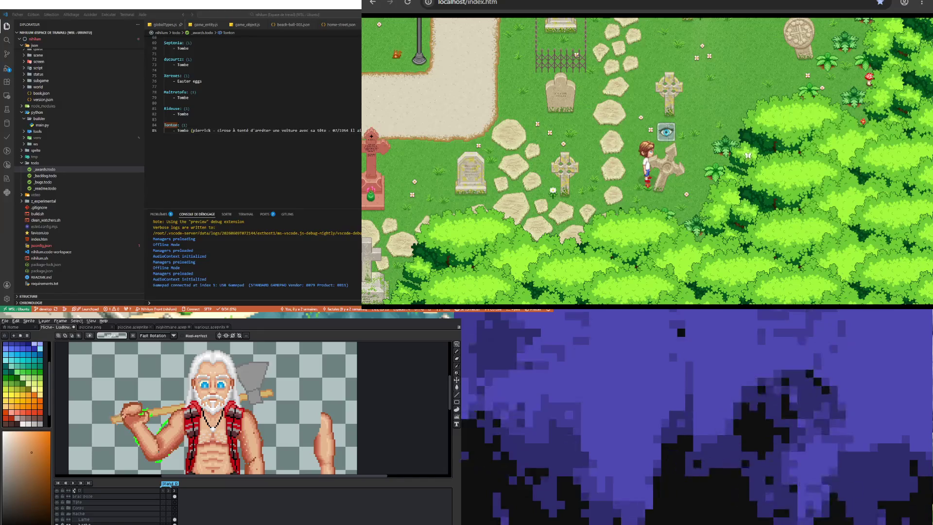
scroll(120, 438, "up", 1)
scroll(132, 413, "up", 1)
scroll(132, 413, "down", 1)
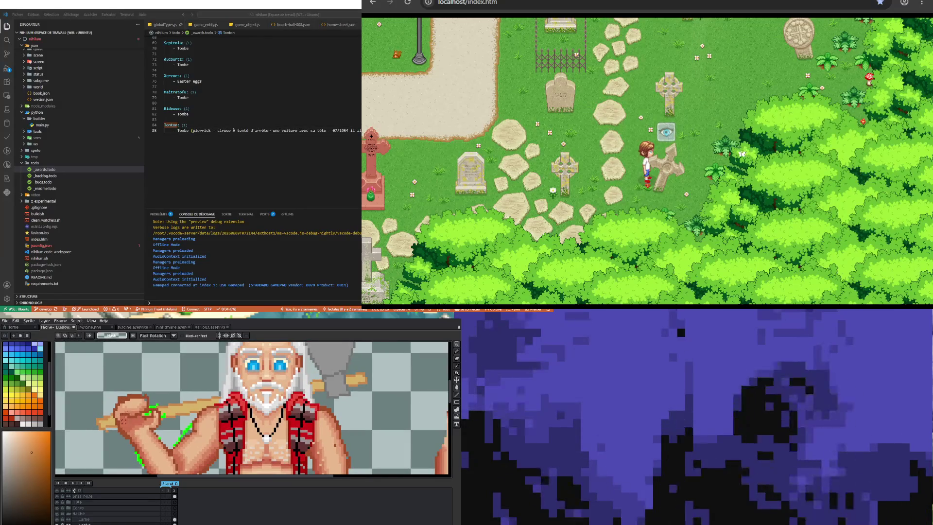
scroll(125, 420, "up", 1)
- Pick skin tones on the bras bone layer and refine the raised fist with the Pencil
key("i")
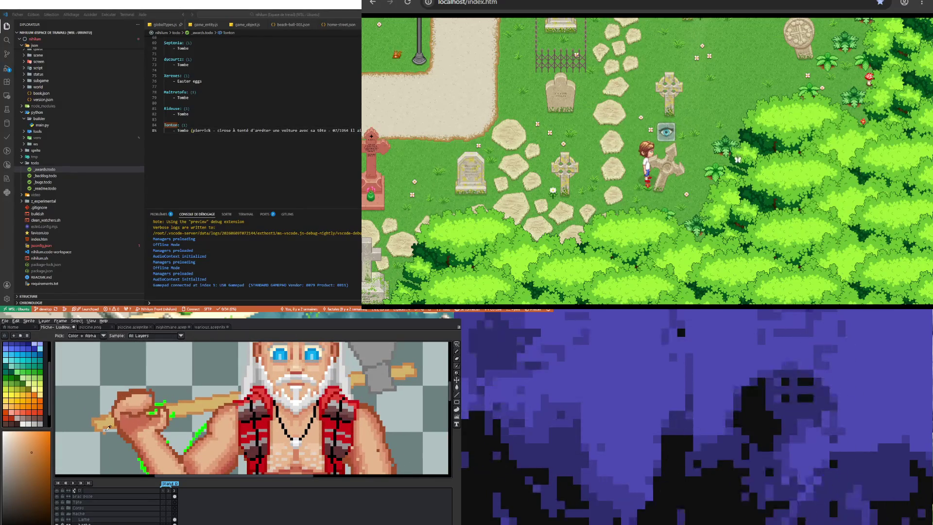
key("b")
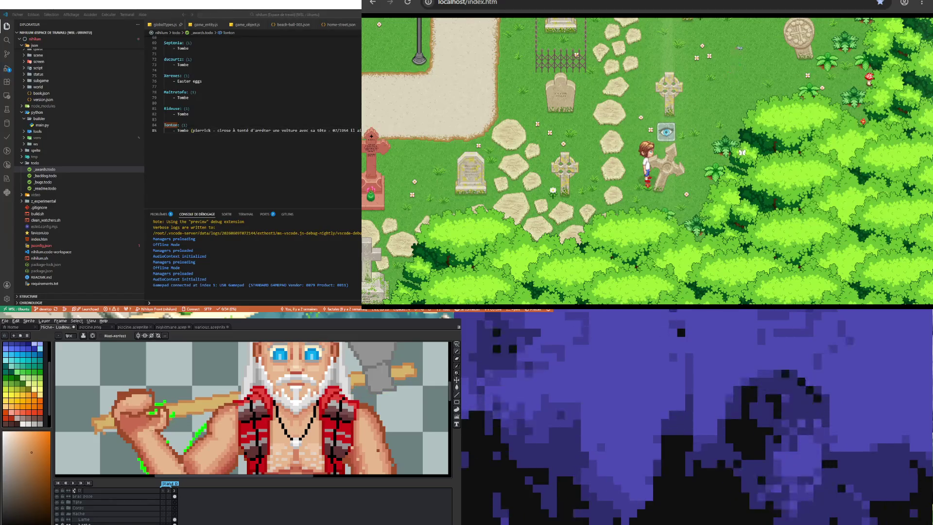
left_click(174, 495)
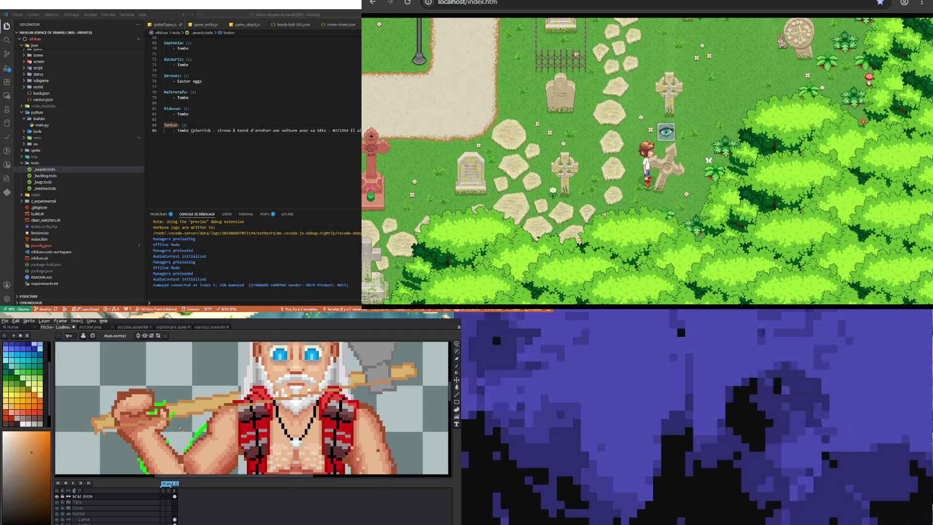
scroll(181, 429, "up", 2)
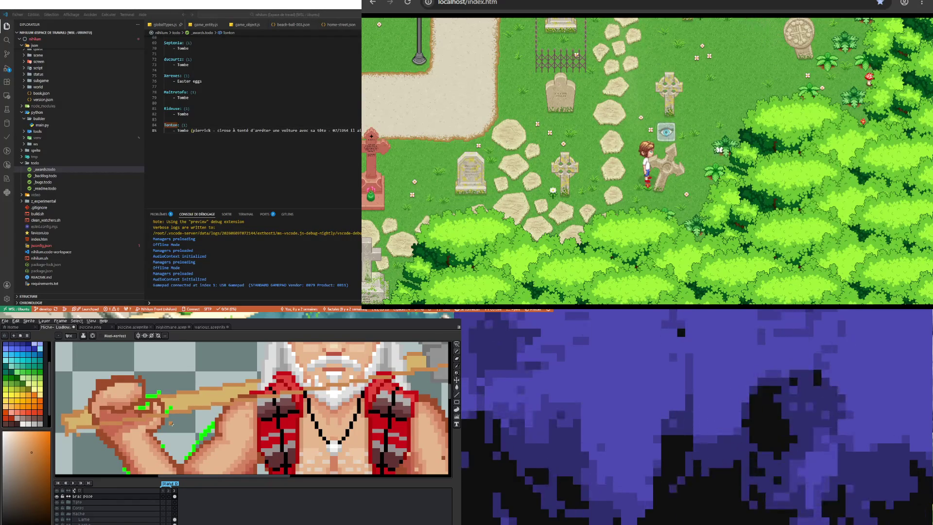
scroll(172, 423, "down", 1)
scroll(171, 423, "down", 1)
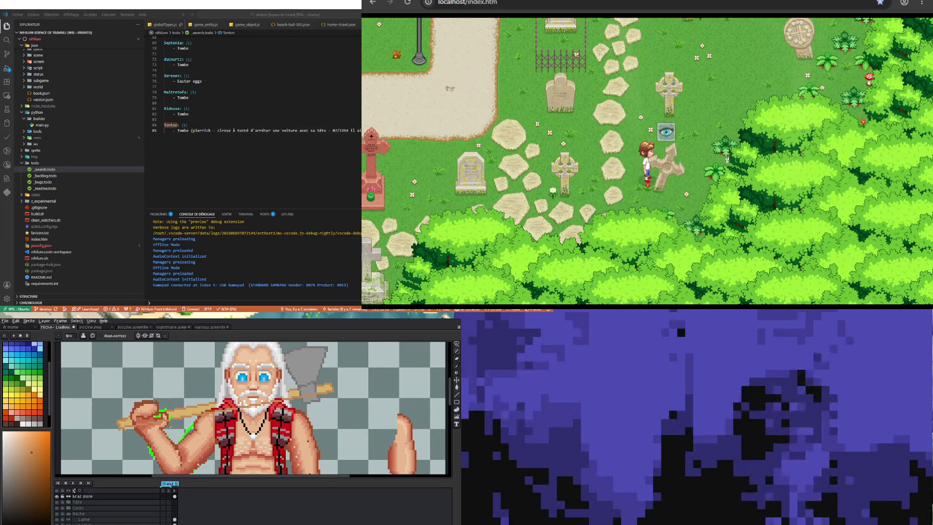
scroll(177, 424, "up", 1)
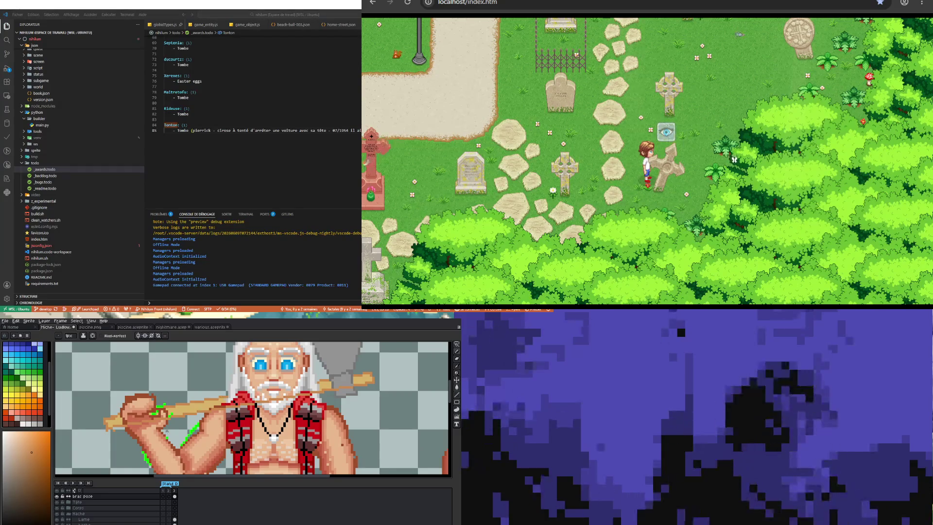
key("i")
scroll(185, 415, "up", 1)
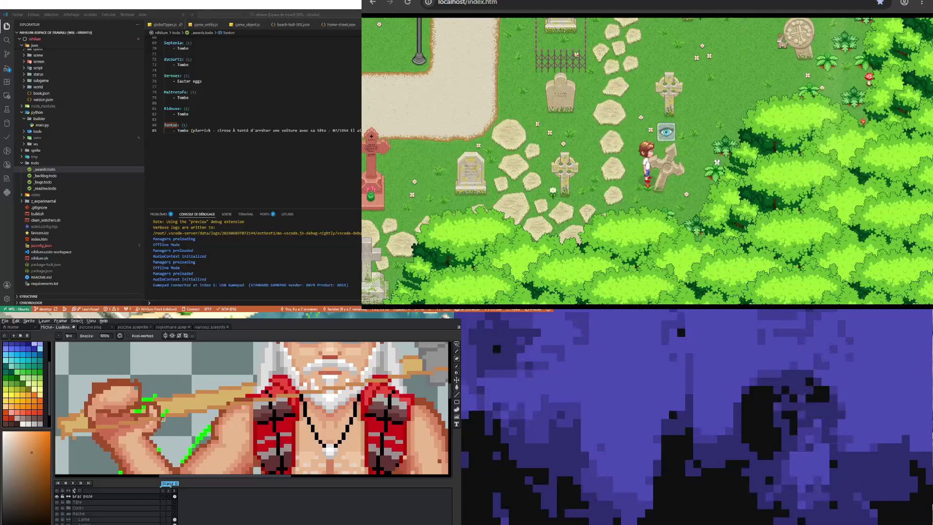
- Eyedrop a lighter skin tone from the arm and paint highlights on the forearm and fist
key("v")
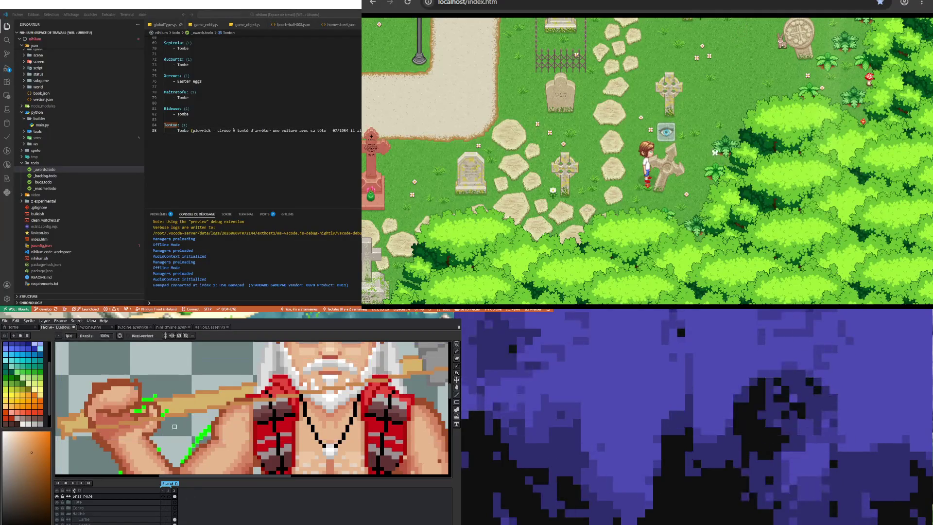
key("b")
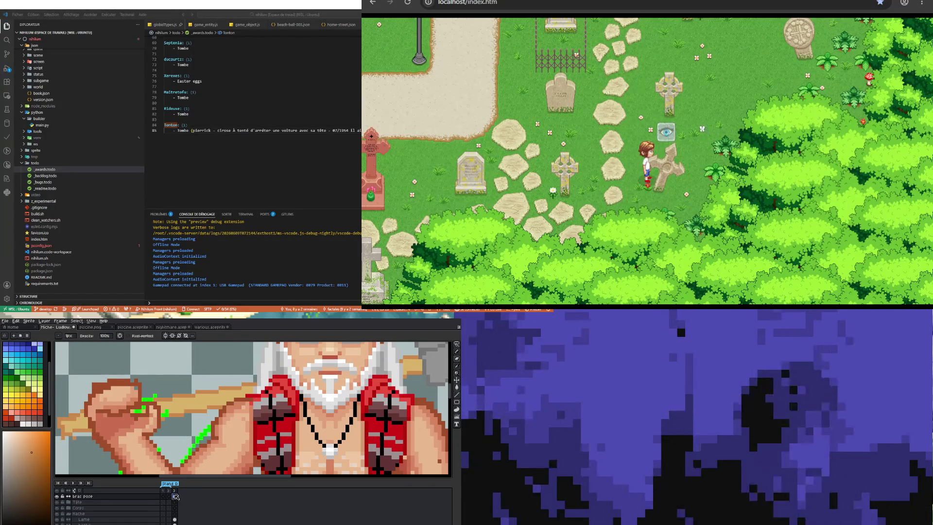
key("b")
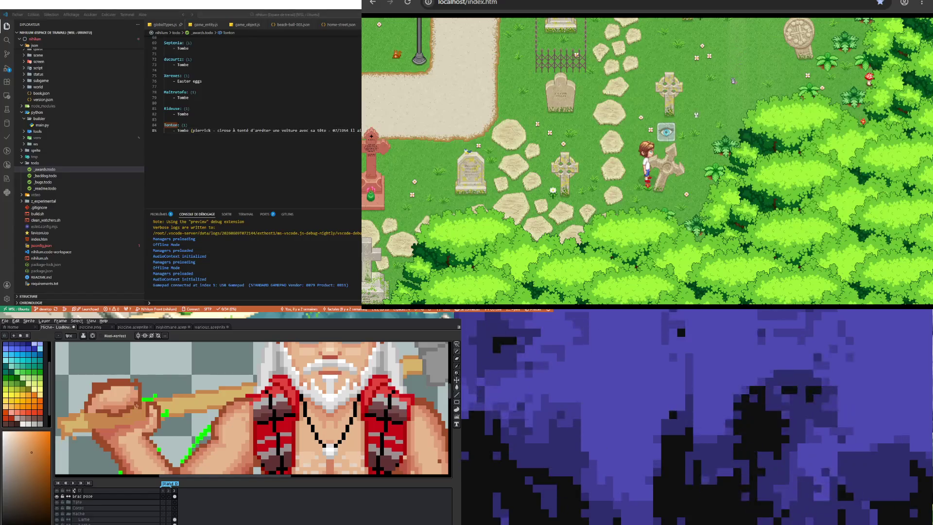
key("i")
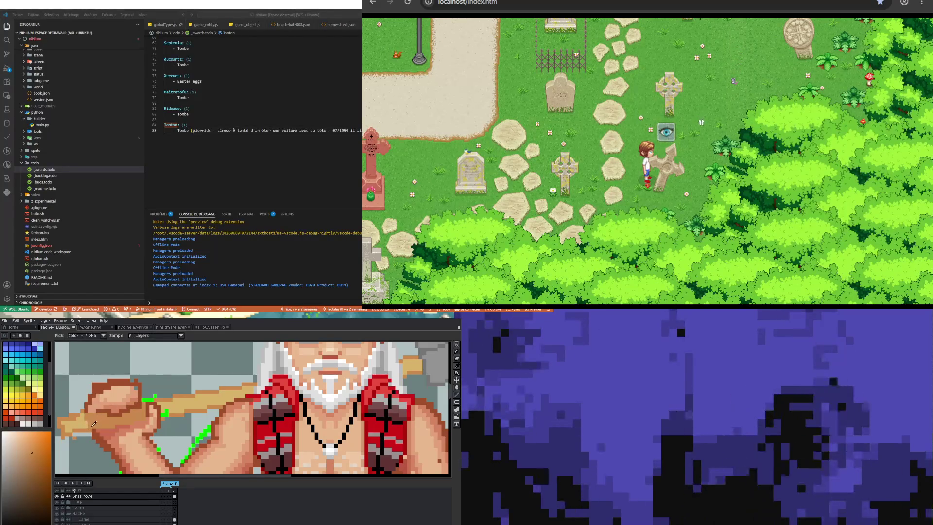
key("b")
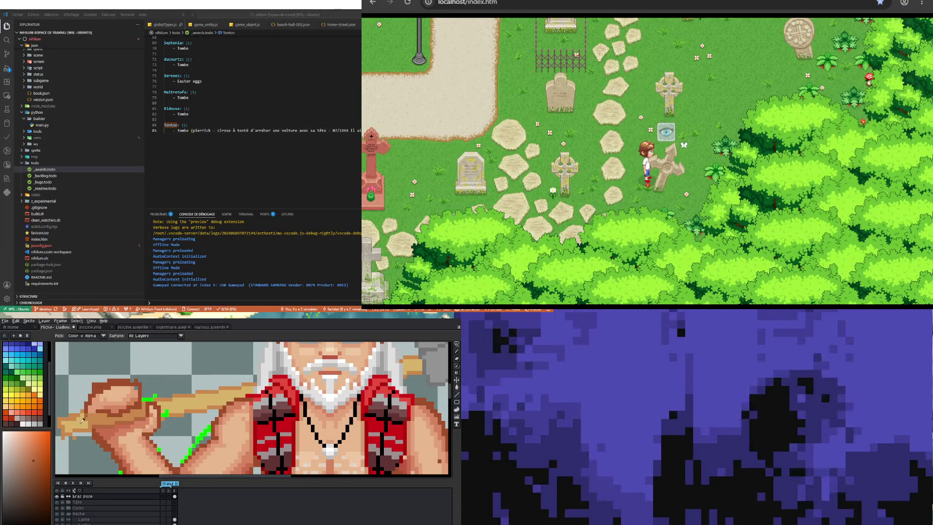
left_click(97, 409, "alt")
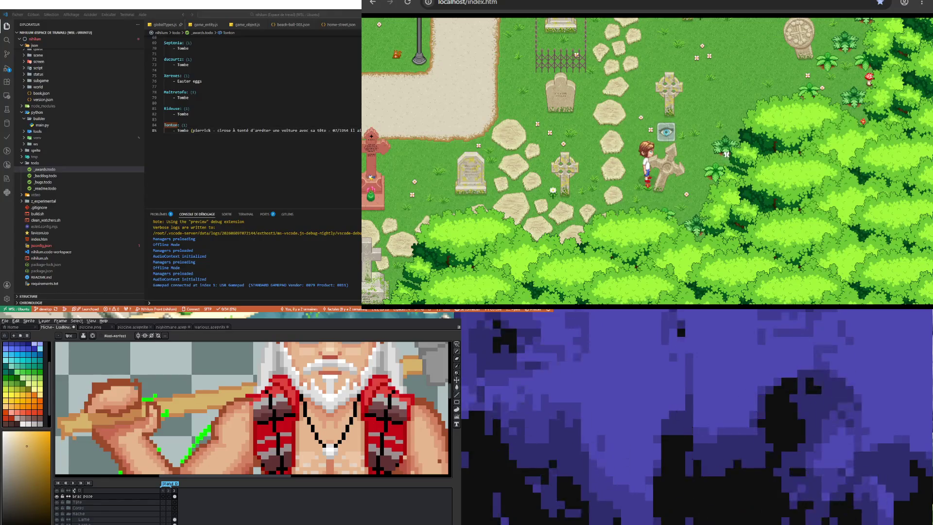
scroll(253, 408, "down", 1)
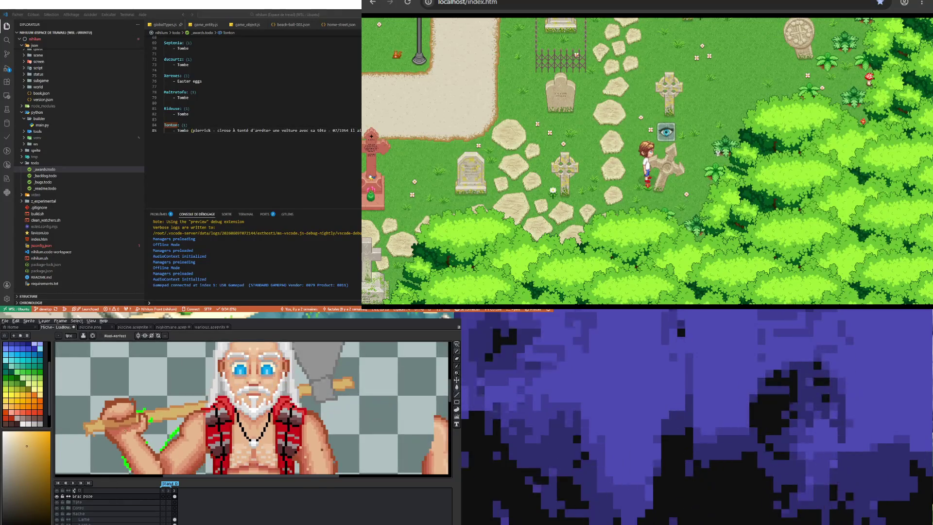
scroll(254, 408, "down", 1)
scroll(253, 408, "down", 1)
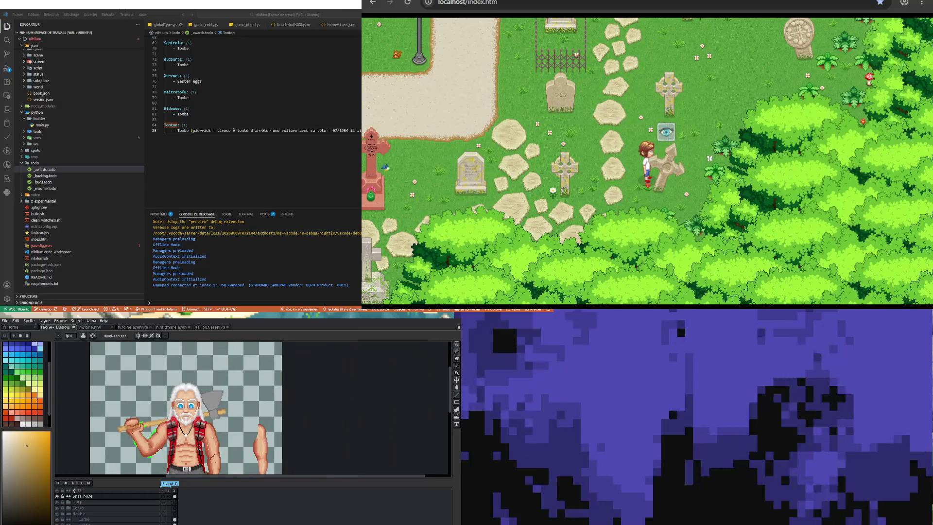
scroll(118, 431, "up", 1)
scroll(118, 431, "up", 1)
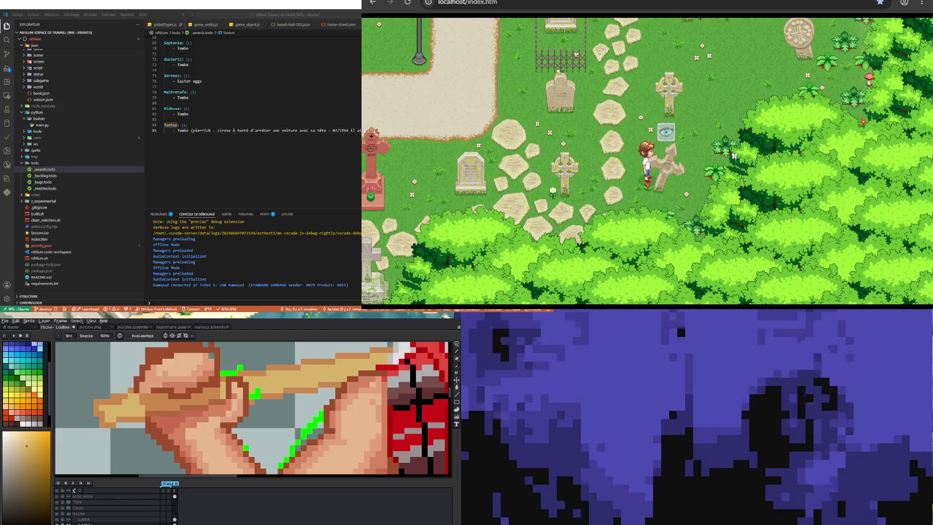
- Rename the layer to 'ma' in Layer Properties and confirm
double_click(109, 523)
type("ma")
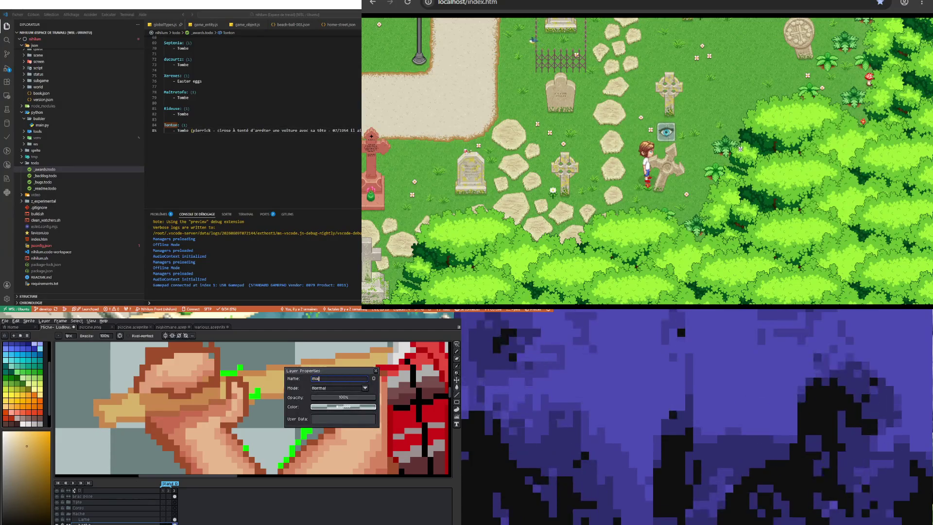
key("Return")
scroll(253, 410, "down", 2)
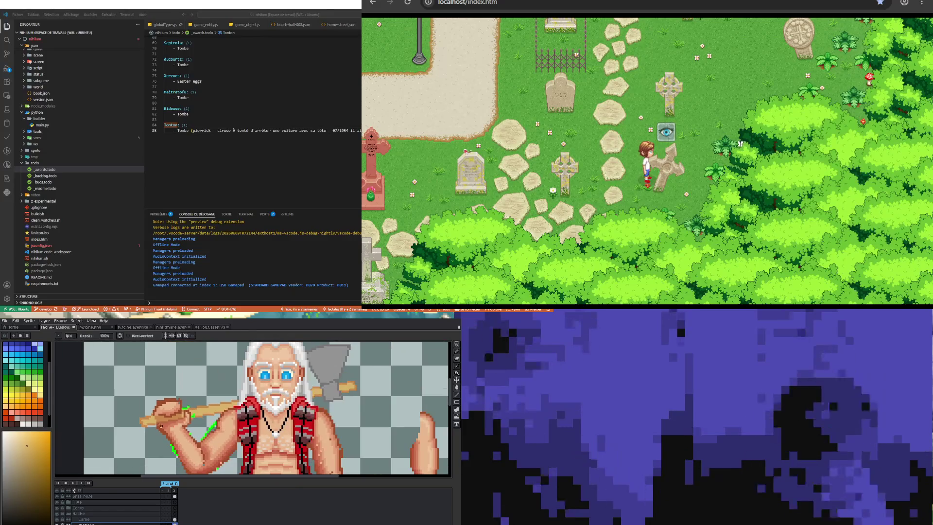
scroll(253, 410, "down", 1)
scroll(253, 410, "down", 1)
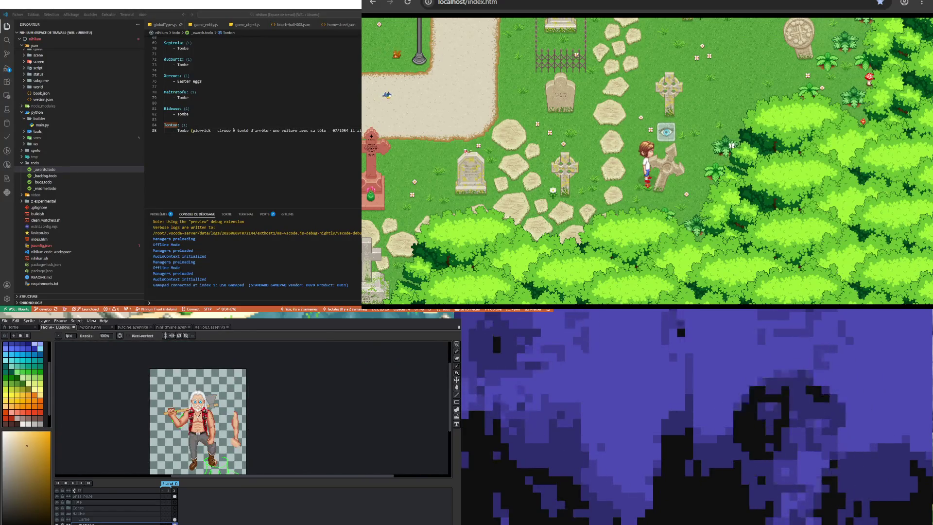
scroll(202, 411, "up", 1)
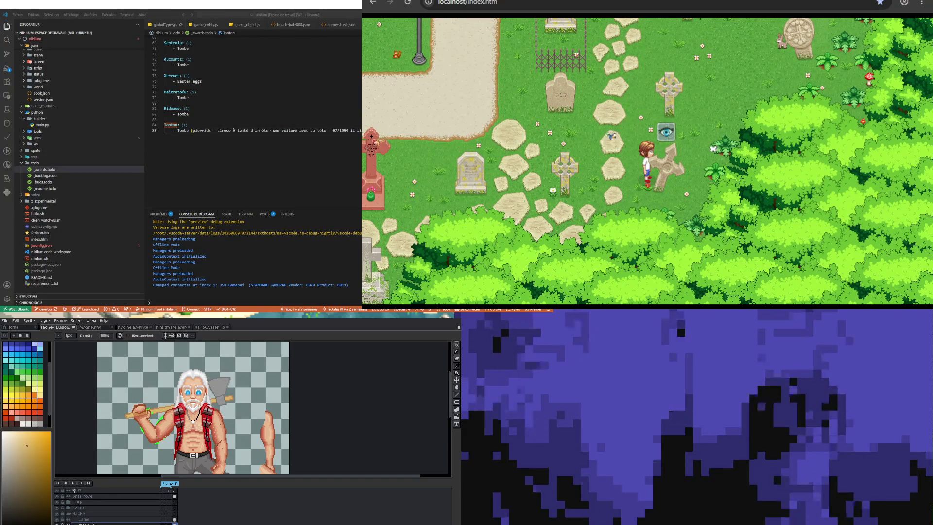
scroll(211, 387, "down", 1)
scroll(232, 441, "up", 1)
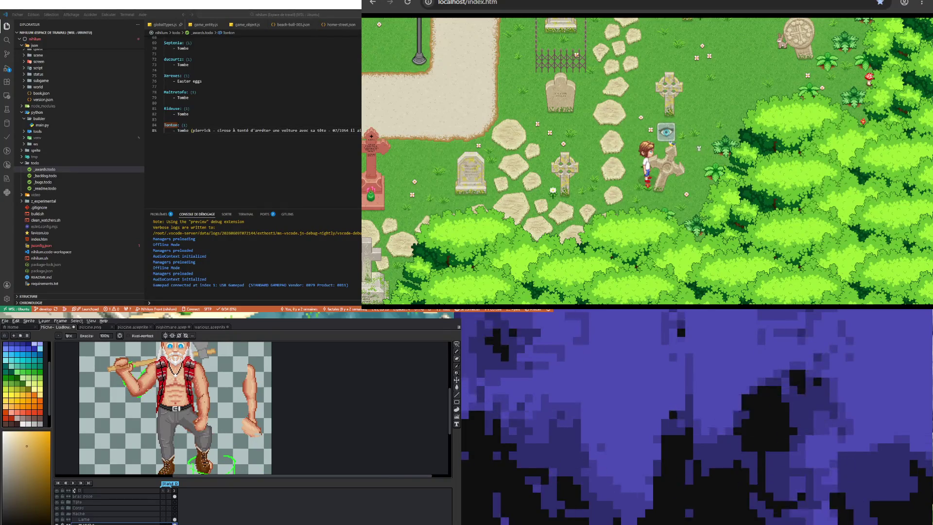
scroll(175, 409, "down", 1)
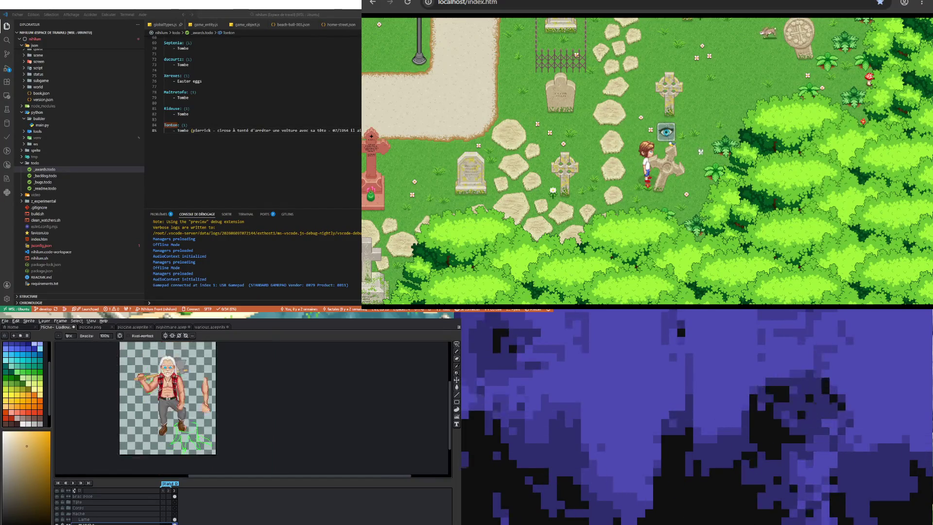
scroll(182, 363, "up", 1)
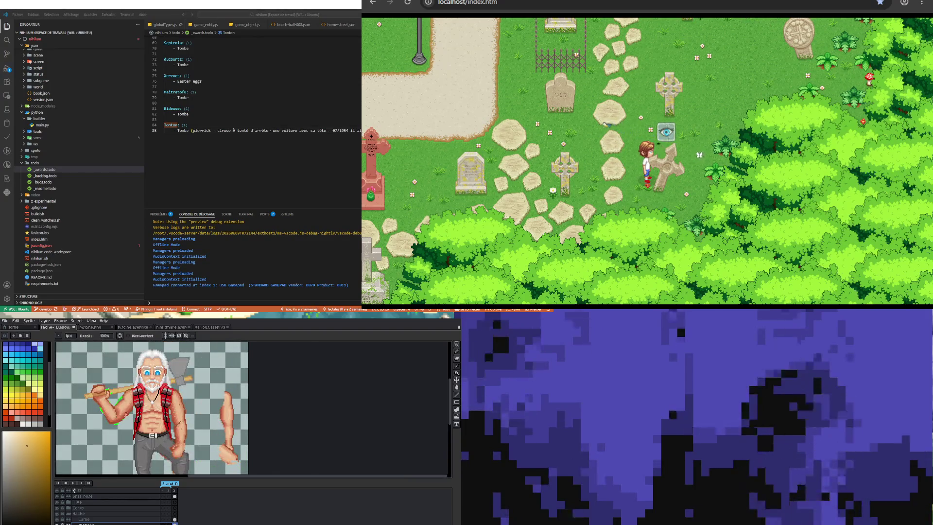
scroll(153, 408, "up", 1)
scroll(154, 408, "down", 1)
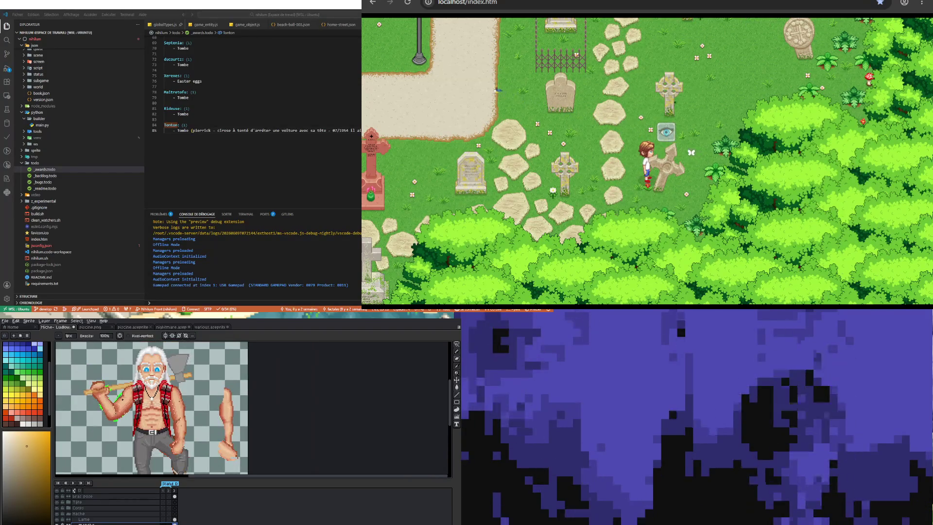
scroll(151, 409, "down", 1)
scroll(114, 417, "up", 1)
scroll(114, 417, "down", 1)
scroll(114, 420, "up", 1)
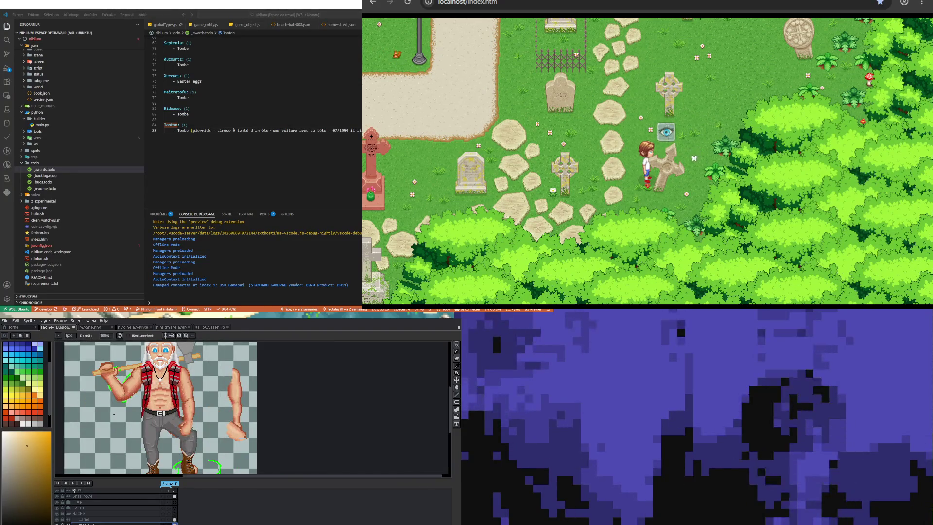
scroll(183, 408, "up", 1)
scroll(182, 408, "down", 2)
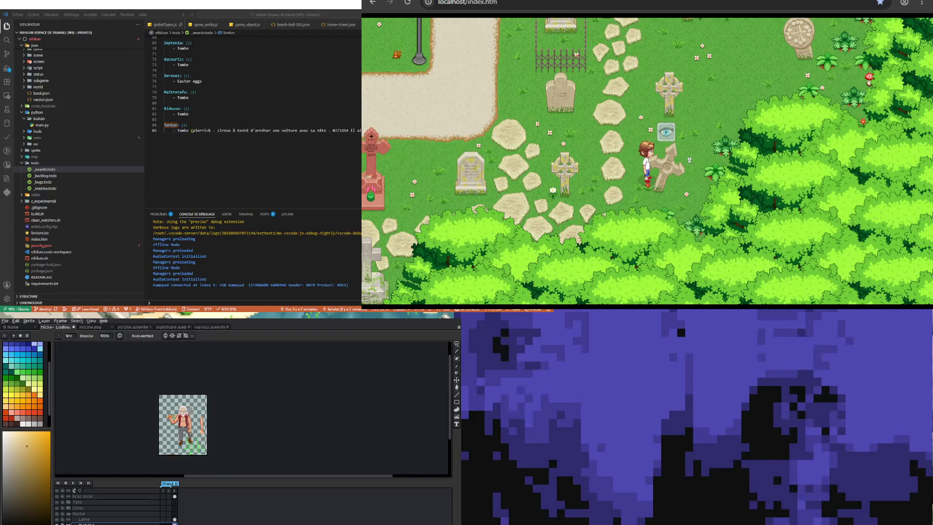
scroll(183, 419, "up", 1)
scroll(182, 419, "up", 1)
scroll(183, 419, "down", 1)
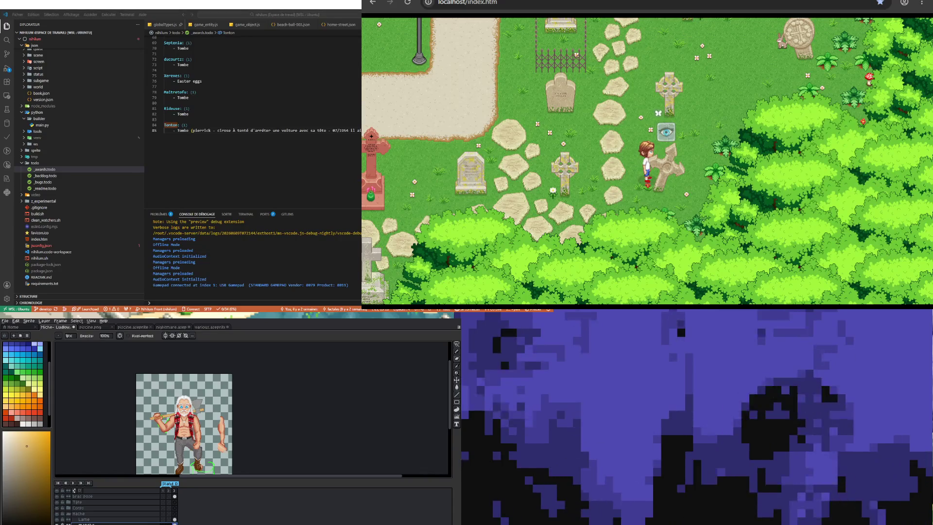
scroll(173, 421, "down", 1)
scroll(193, 442, "up", 2)
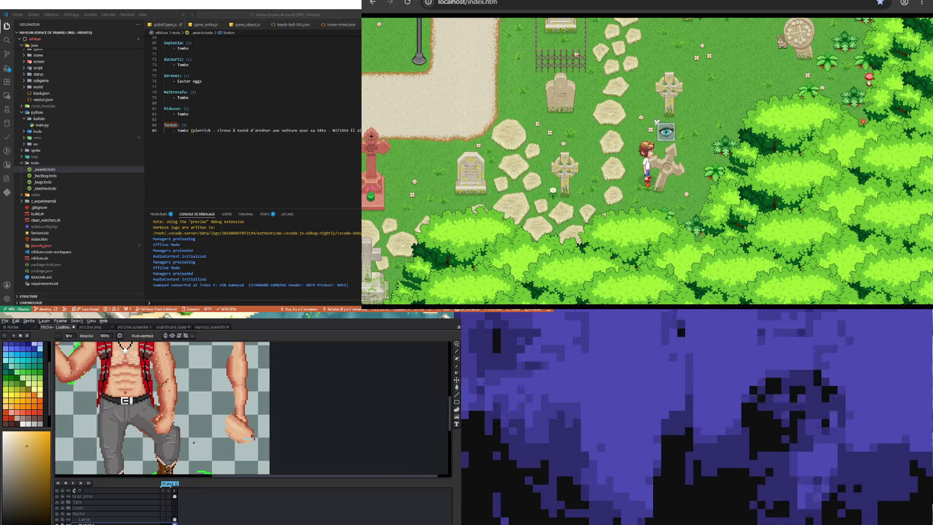
- Make the 'bras pose' layer the active layer in the Timeline
left_click(80, 496)
scroll(156, 394, "down", 2)
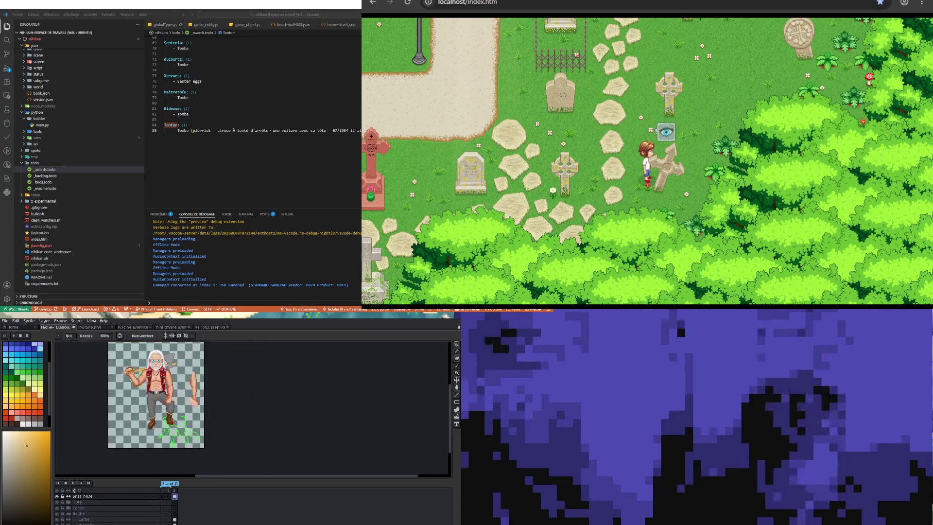
scroll(129, 351, "up", 2)
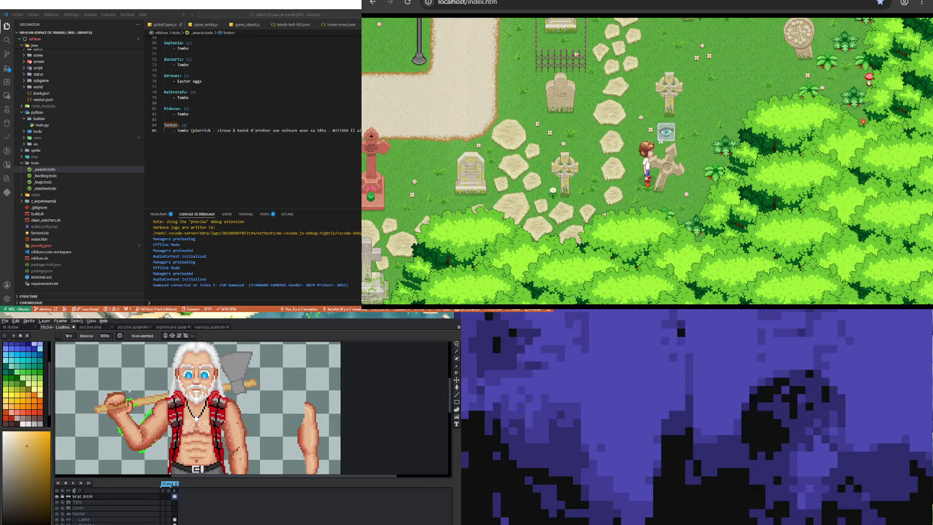
scroll(129, 392, "down", 1)
scroll(124, 391, "up", 2)
scroll(119, 391, "up", 1)
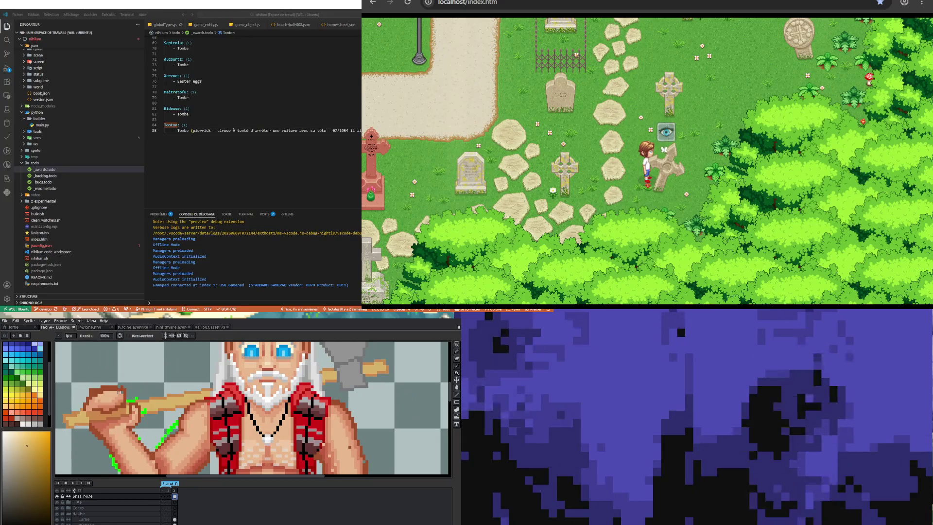
scroll(119, 391, "up", 1)
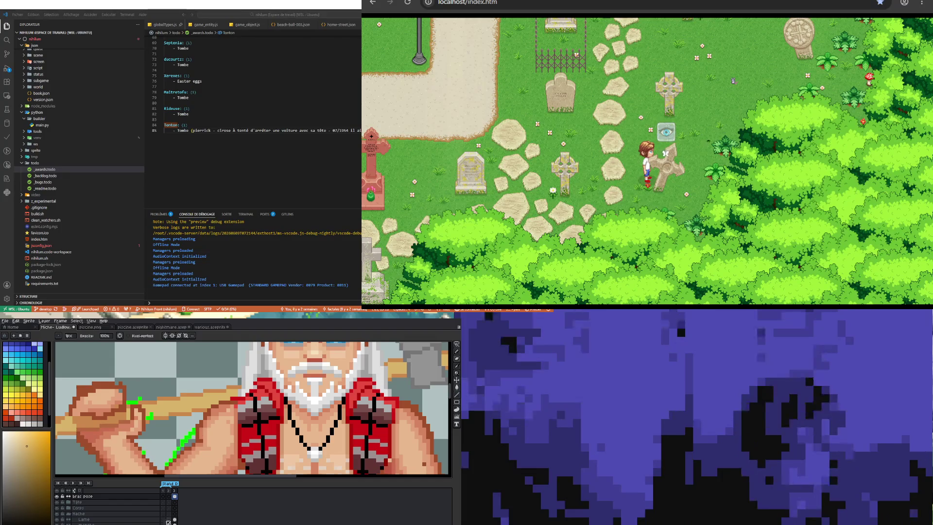
scroll(148, 414, "down", 2)
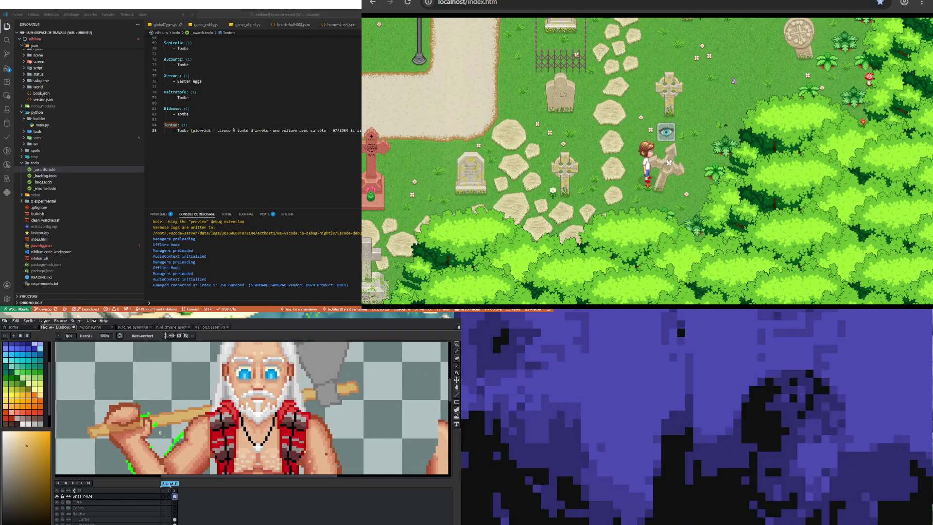
scroll(148, 414, "down", 1)
scroll(137, 421, "up", 1)
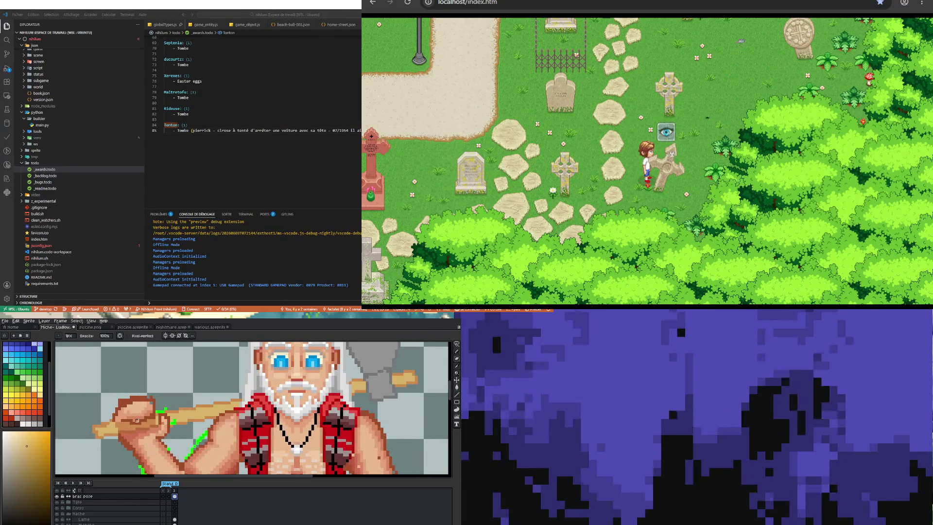
scroll(137, 421, "up", 1)
- Sample a brown from the sprite, then a colour from the fist, as the drawing colour
left_click(165, 410, "alt")
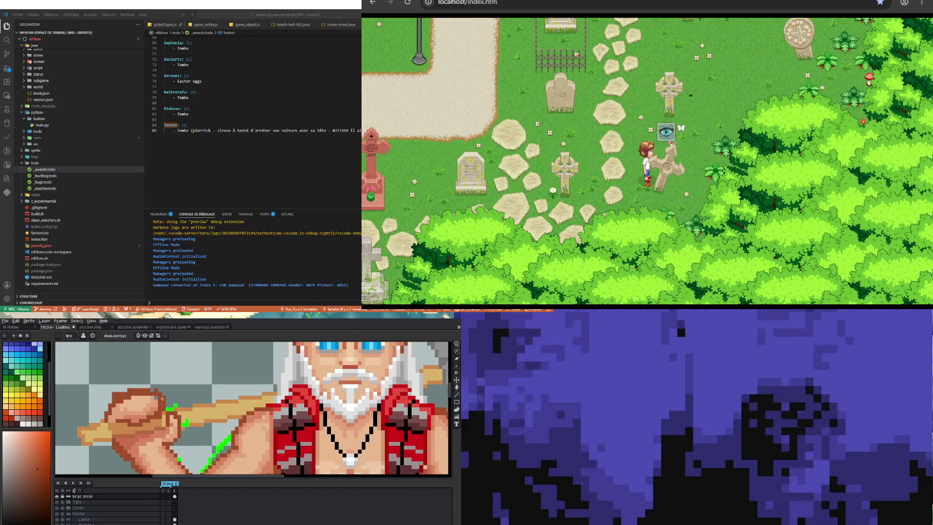
scroll(139, 418, "up", 1)
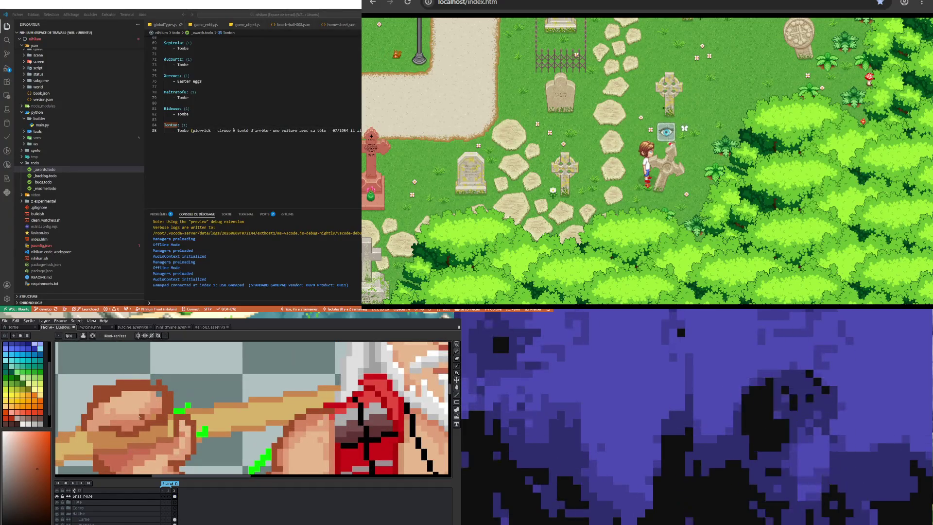
key("alt")
left_click(136, 421, "alt")
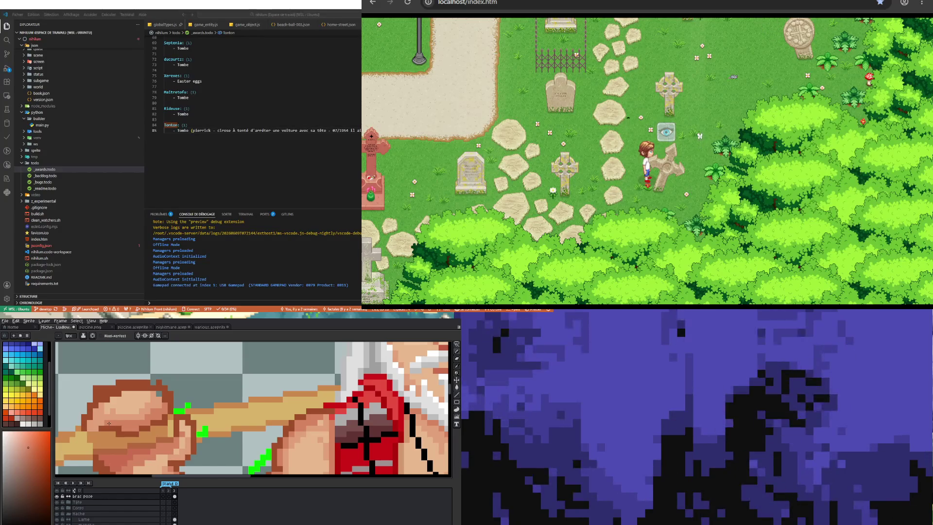
scroll(189, 403, "down", 2)
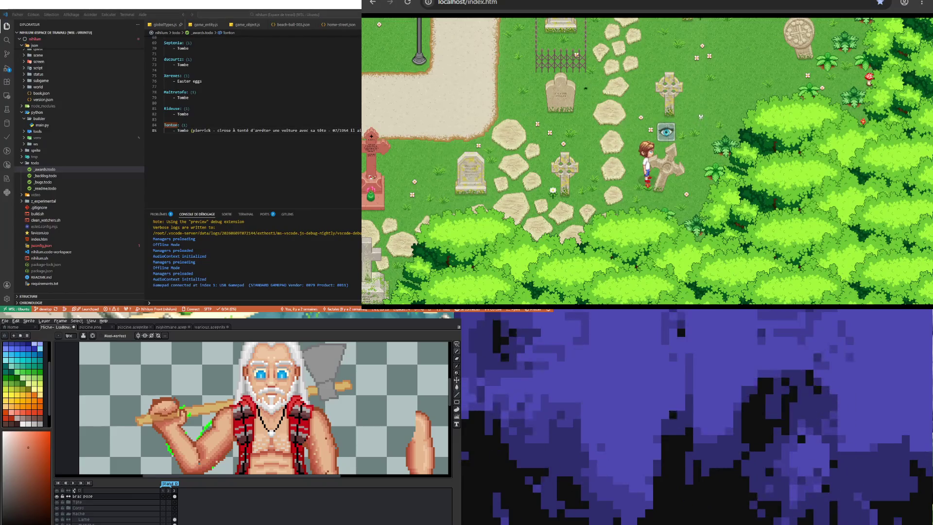
scroll(152, 421, "up", 2)
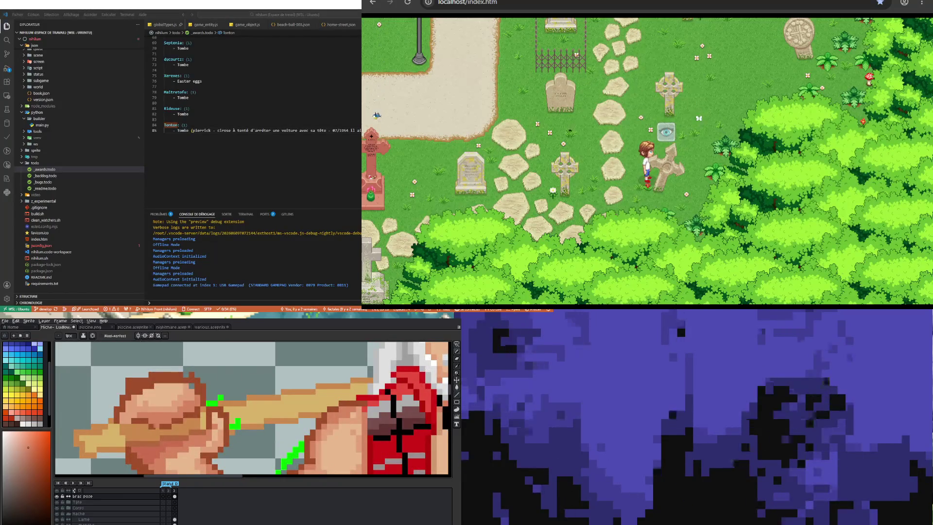
scroll(157, 402, "down", 2)
scroll(159, 413, "up", 2)
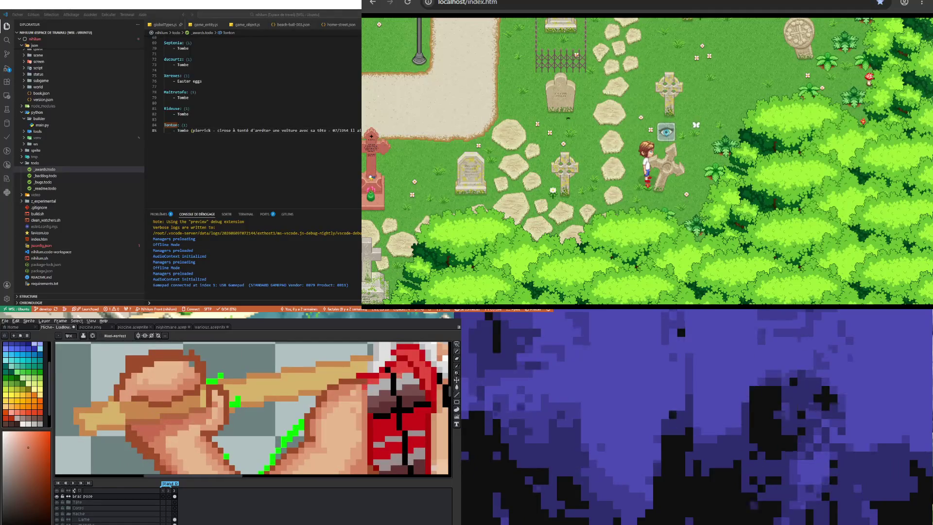
scroll(178, 427, "down", 2)
scroll(178, 423, "down", 1)
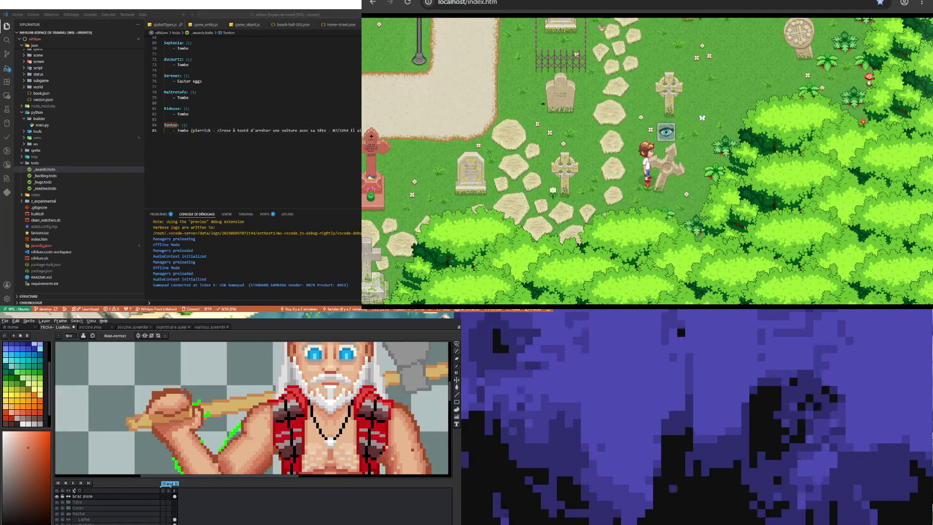
scroll(180, 408, "up", 2)
scroll(181, 400, "up", 1)
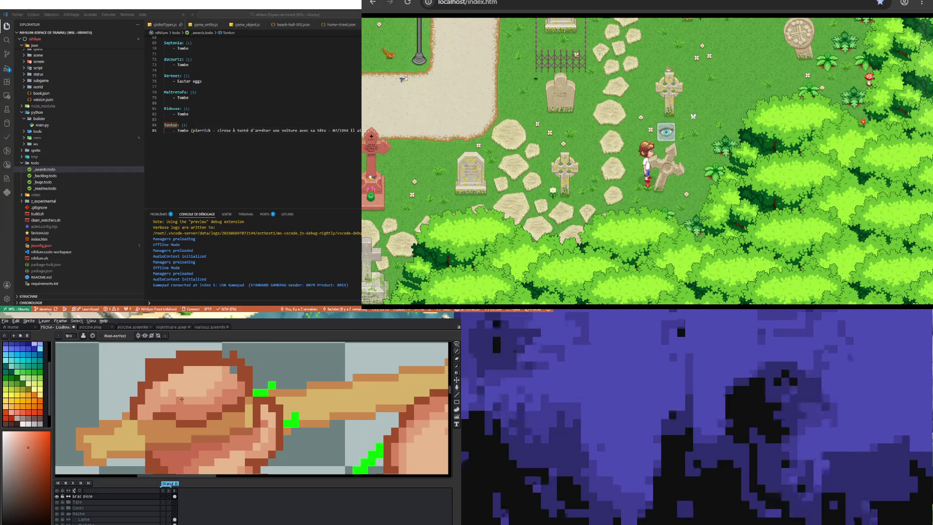
key("i")
scroll(199, 447, "down", 1)
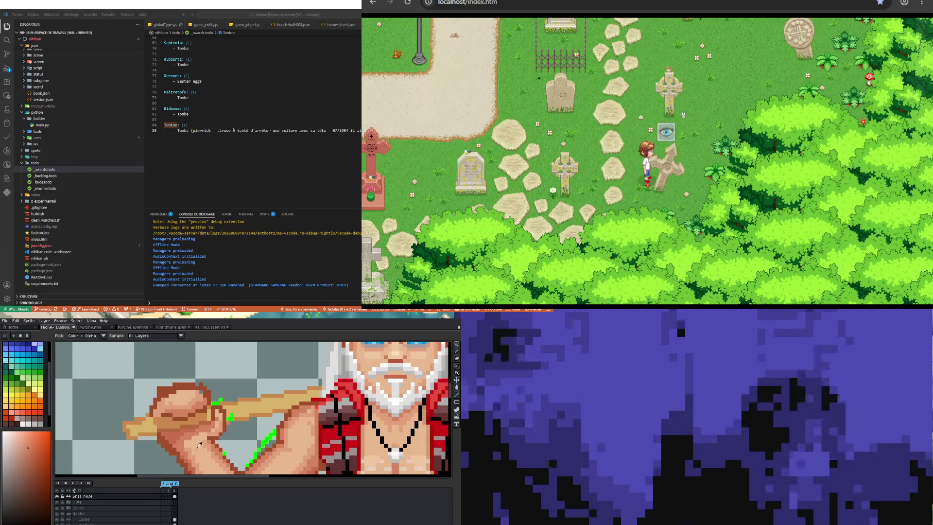
- Pick the tan skin tone from the hand and paint a short tan stroke across the fist
key("b")
scroll(193, 432, "up", 2)
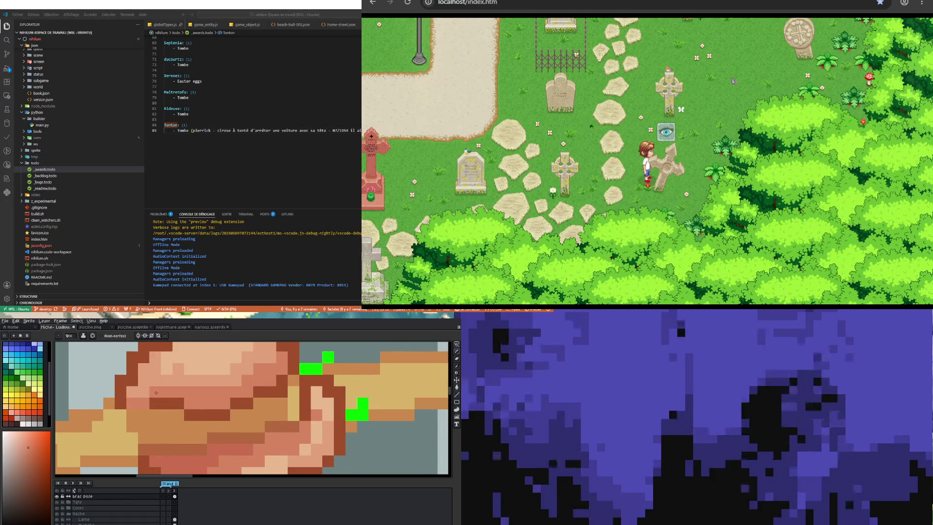
scroll(121, 415, "down", 2)
scroll(136, 430, "up", 1)
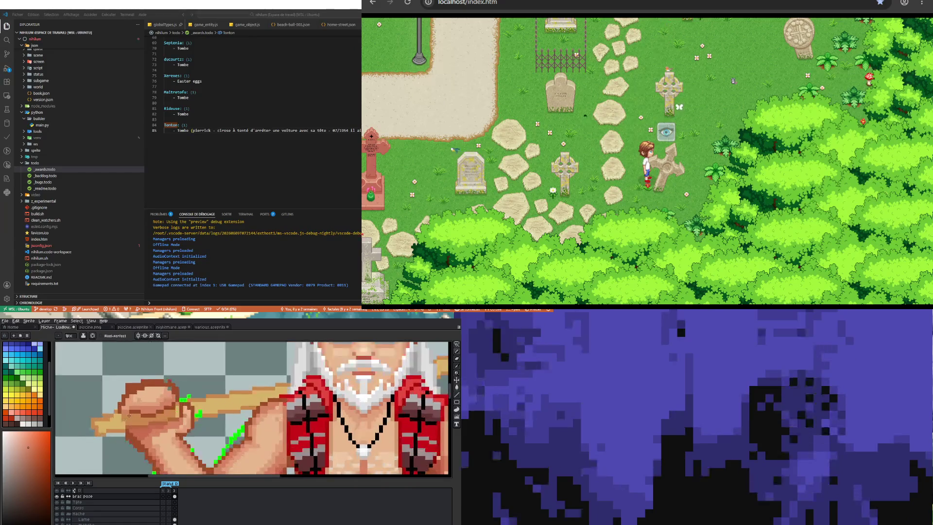
scroll(130, 416, "up", 1)
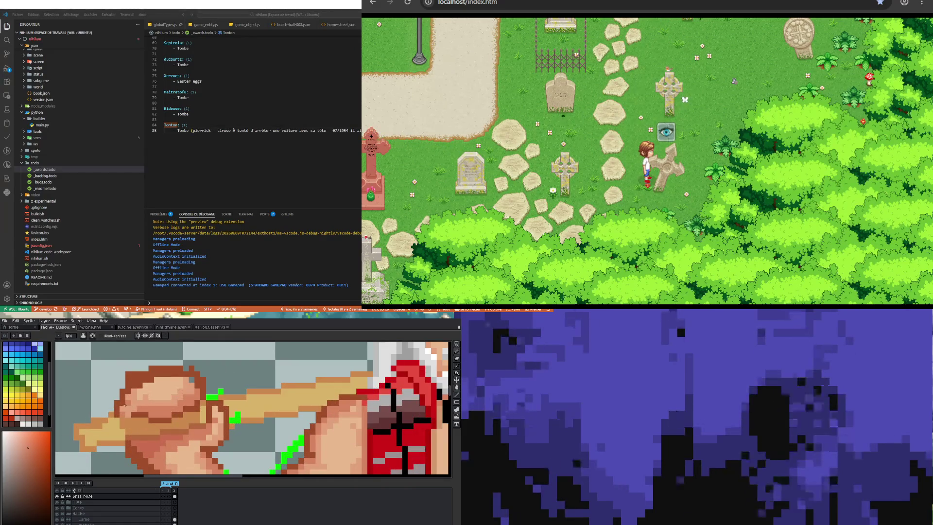
key("v")
left_click(115, 415, "alt")
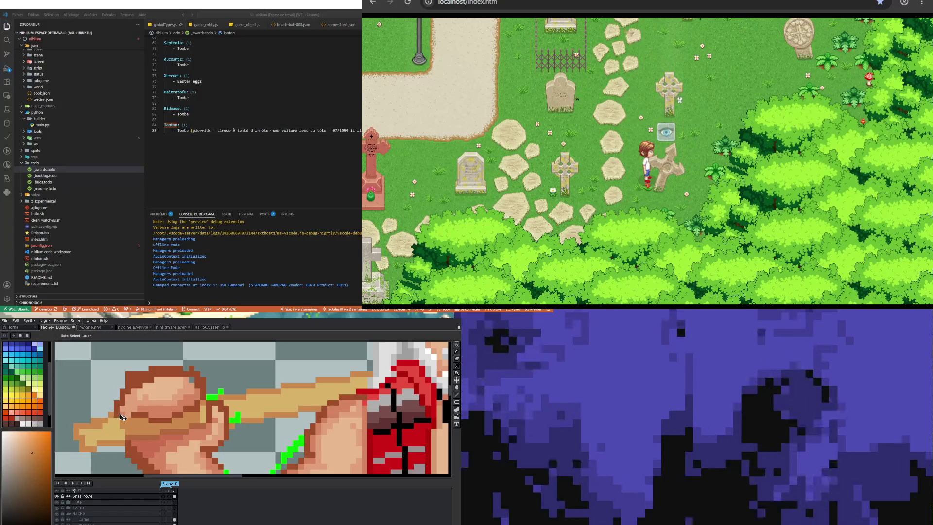
key("b")
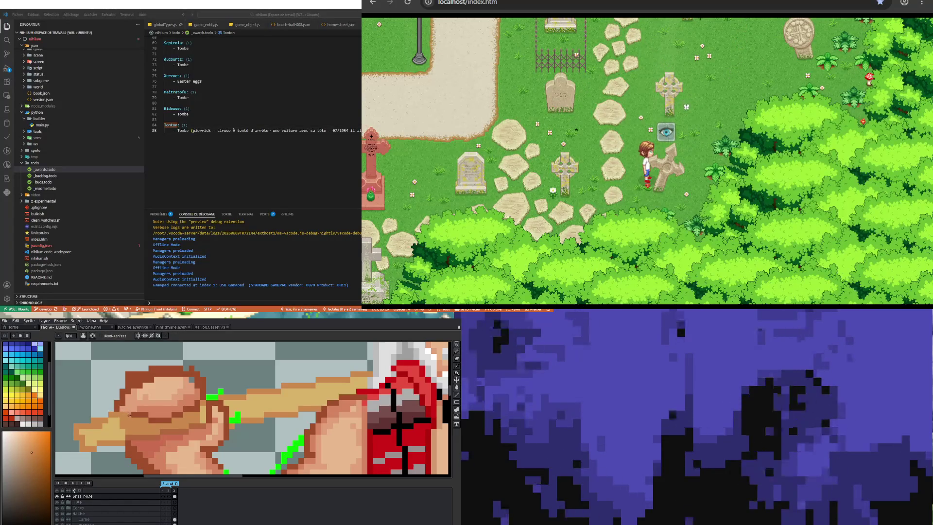
left_click_drag(111, 421, 130, 425)
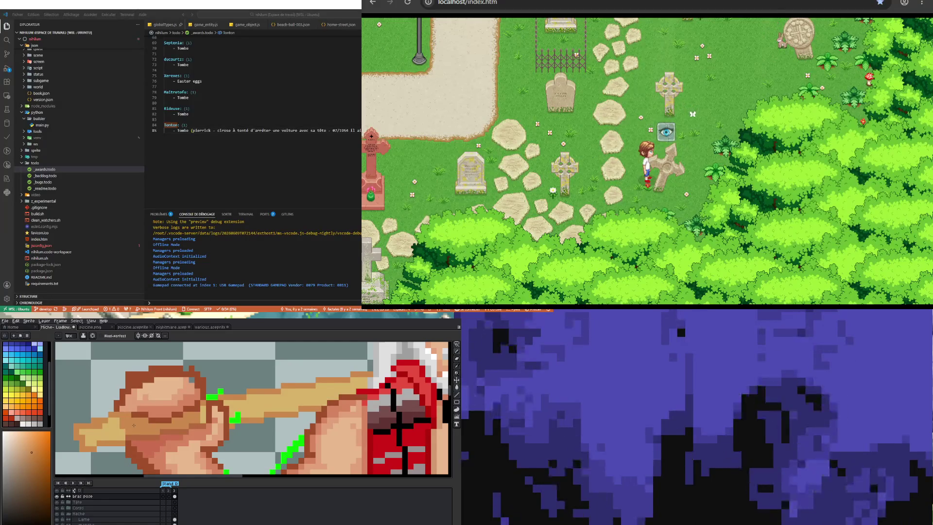
scroll(173, 408, "up", 2)
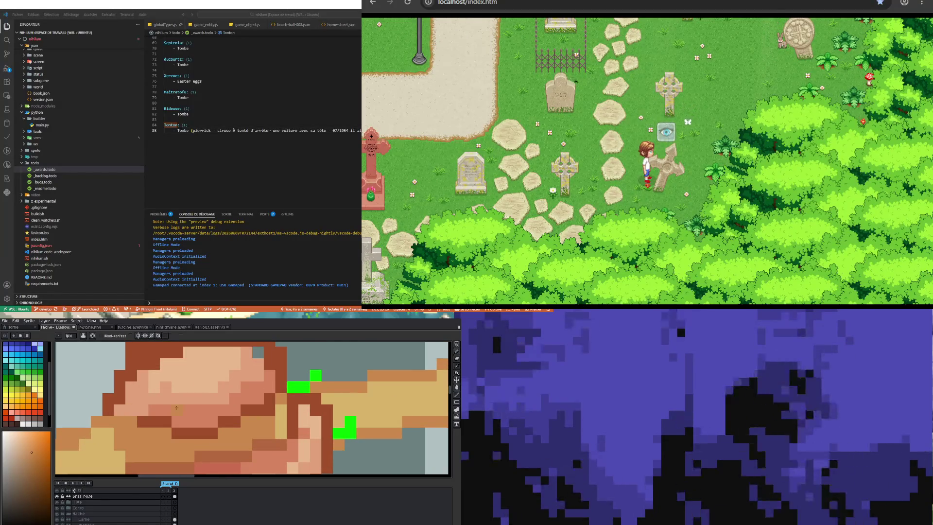
key("b")
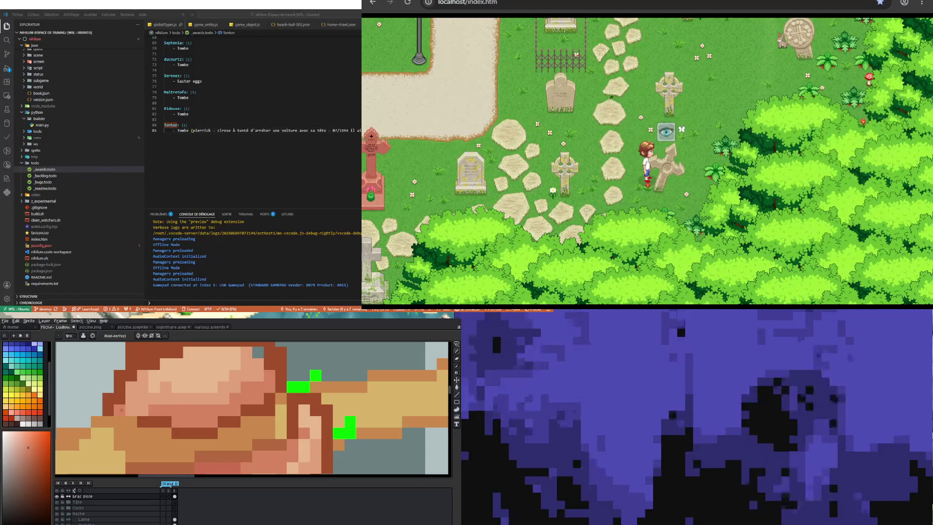
scroll(145, 409, "down", 3)
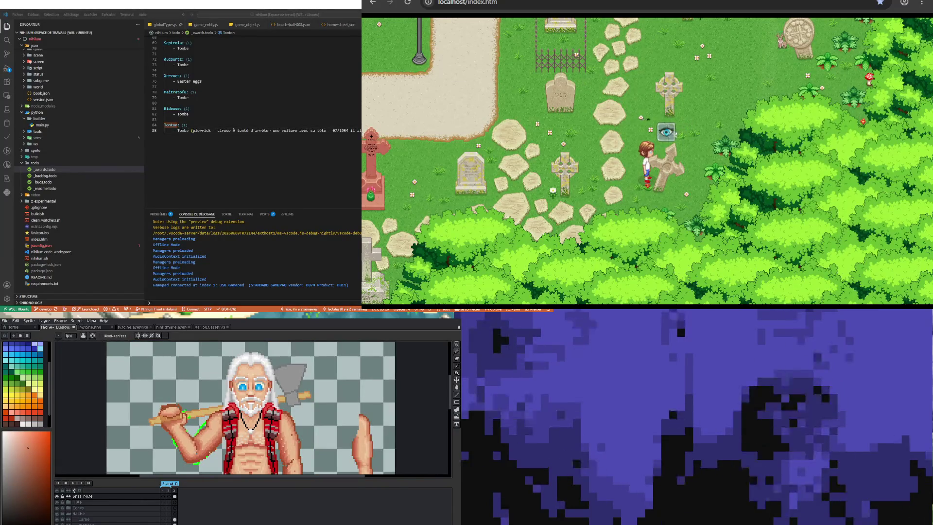
scroll(160, 408, "up", 3)
key("alt")
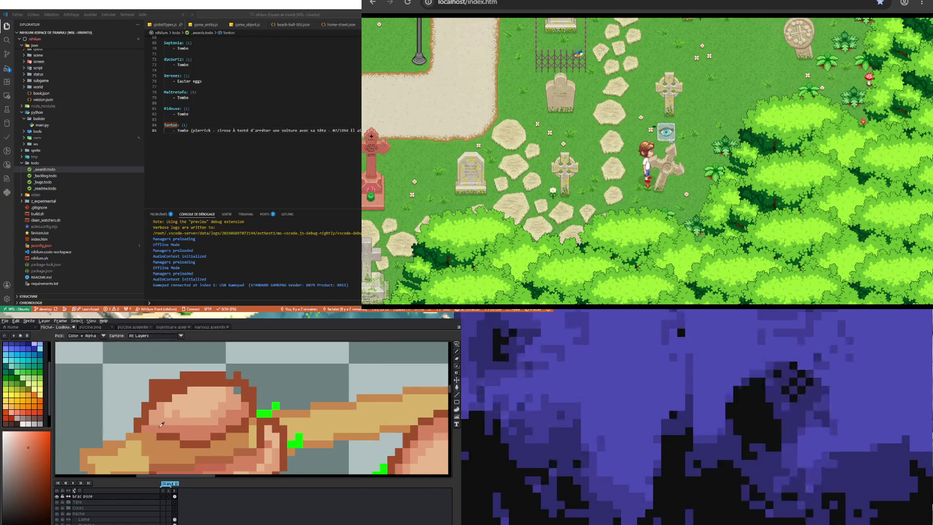
key("ctrl")
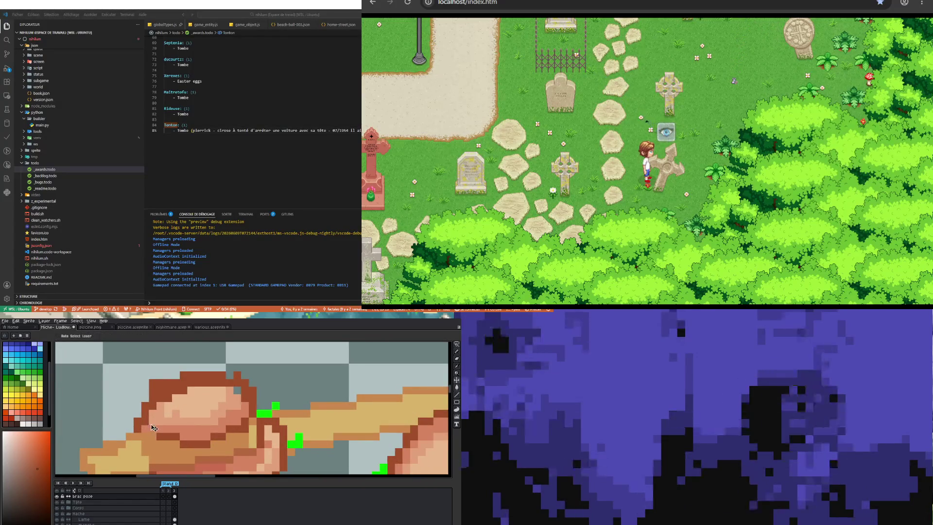
scroll(152, 427, "down", 1)
scroll(164, 431, "down", 2)
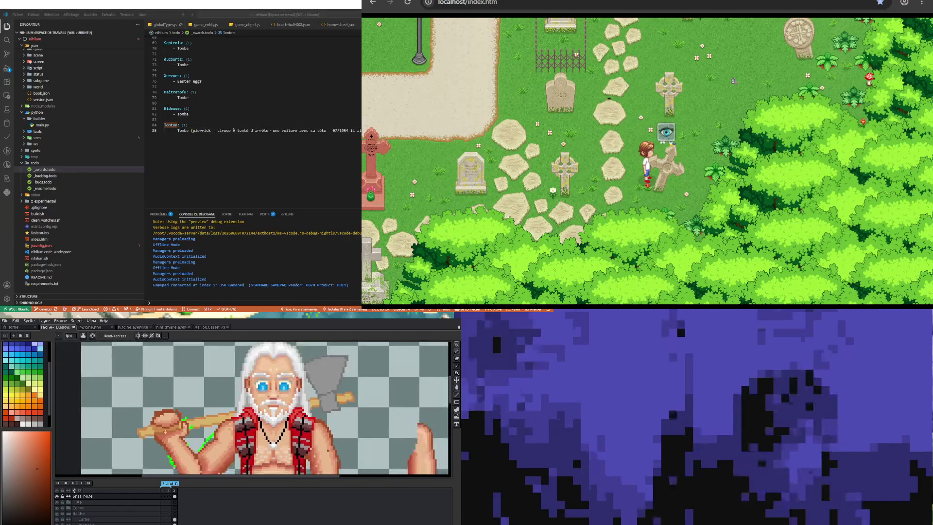
scroll(165, 432, "up", 3)
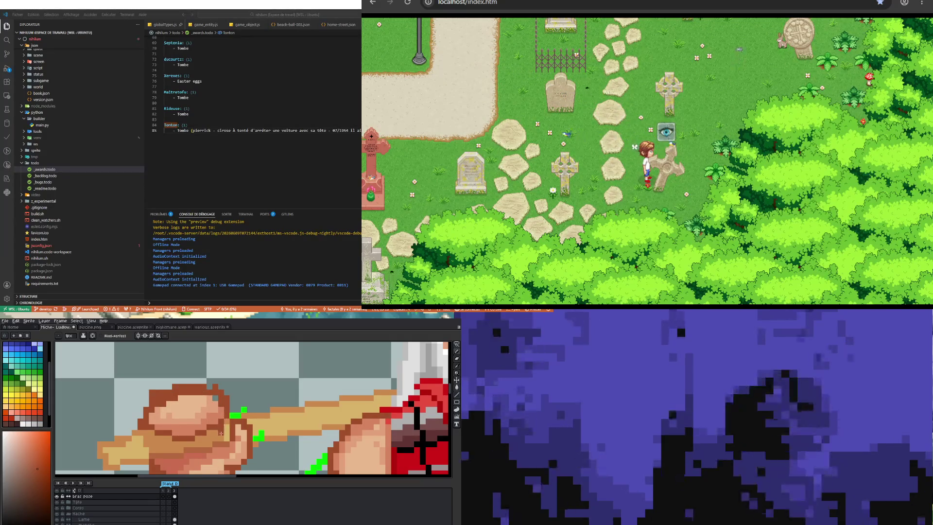
scroll(220, 427, "up", 1)
- Repaint the fist's skin shading, alternating eyedropper and Pencil samples
key("i")
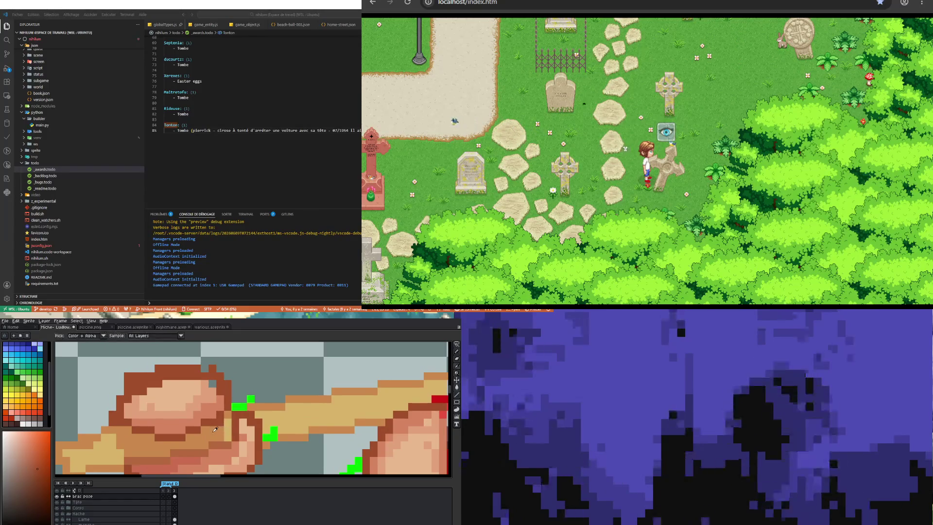
key("b")
scroll(209, 434, "down", 1)
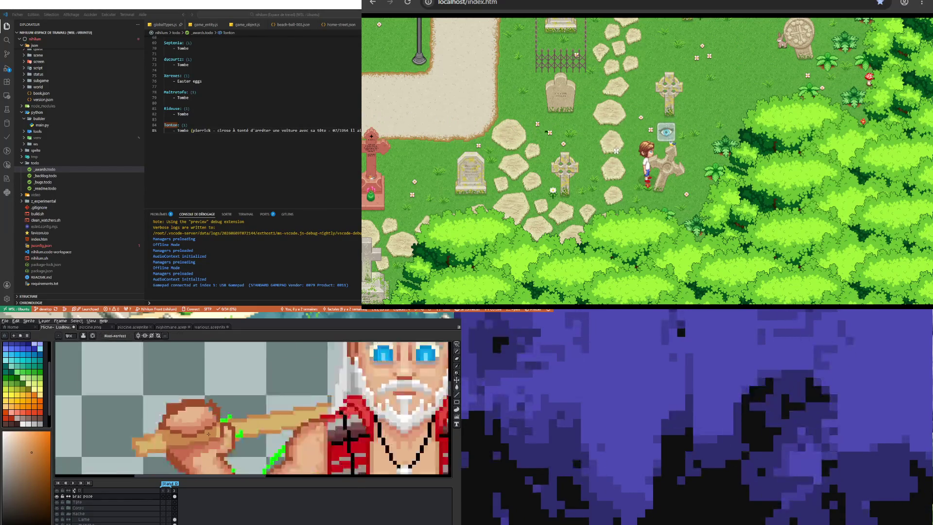
scroll(209, 433, "down", 2)
scroll(208, 433, "up", 1)
scroll(208, 431, "up", 1)
scroll(208, 429, "up", 1)
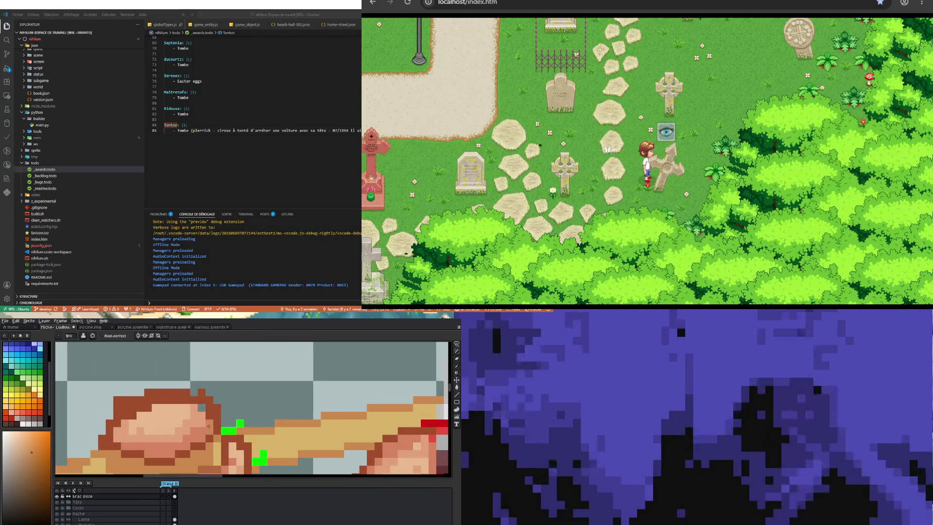
scroll(209, 426, "up", 1)
key("i")
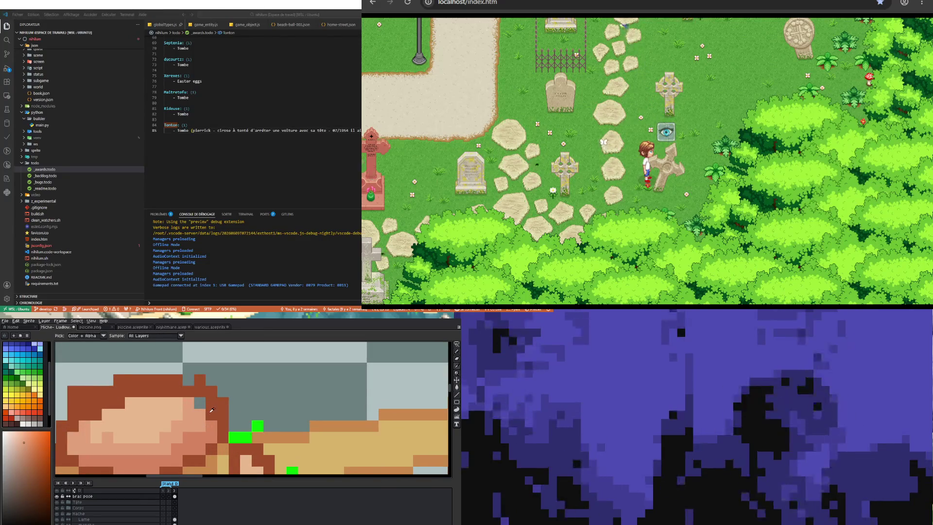
key("b")
scroll(190, 414, "down", 2)
scroll(188, 414, "down", 1)
scroll(188, 413, "up", 2)
scroll(187, 408, "up", 2)
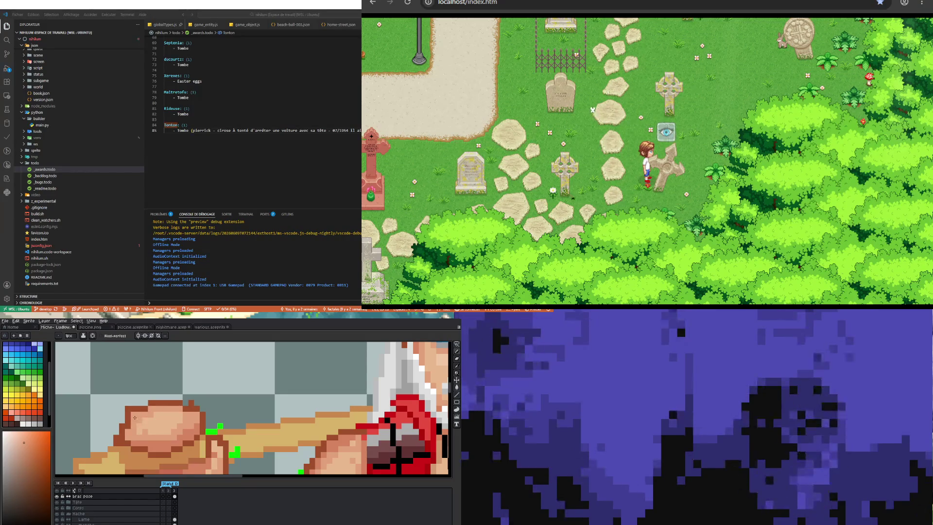
key("e")
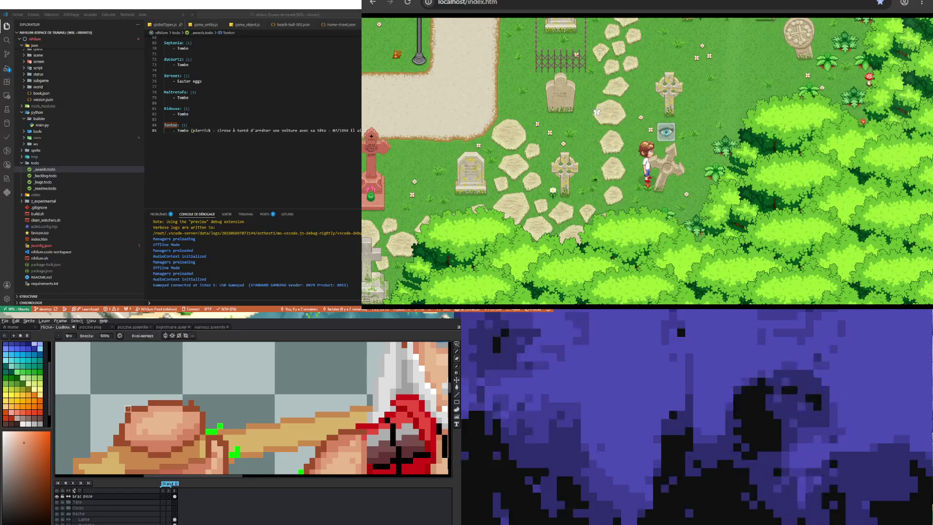
scroll(126, 408, "down", 2)
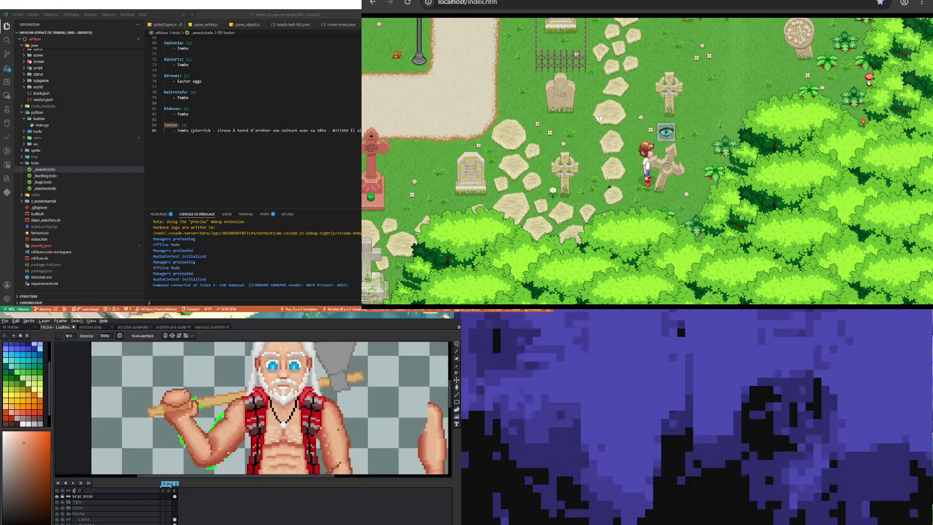
scroll(173, 398, "down", 1)
scroll(174, 398, "up", 1)
scroll(173, 397, "up", 1)
scroll(173, 395, "up", 1)
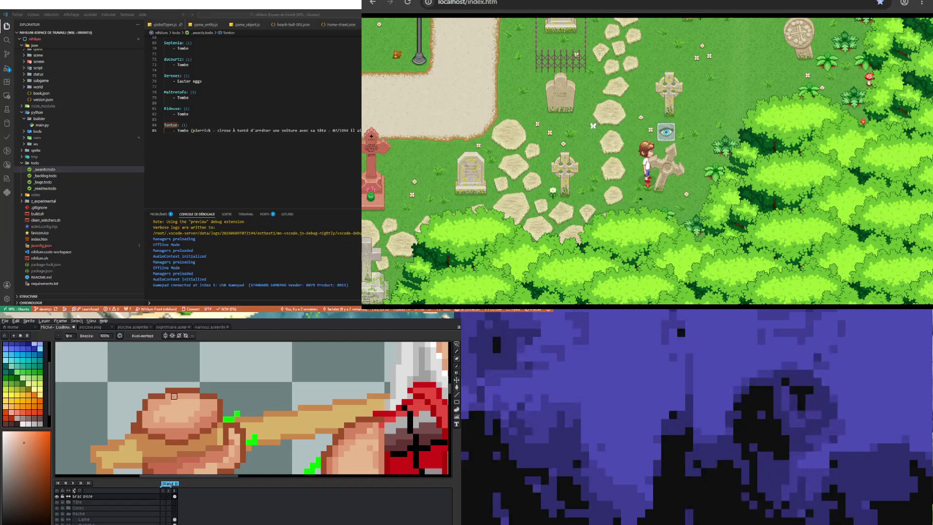
key("e")
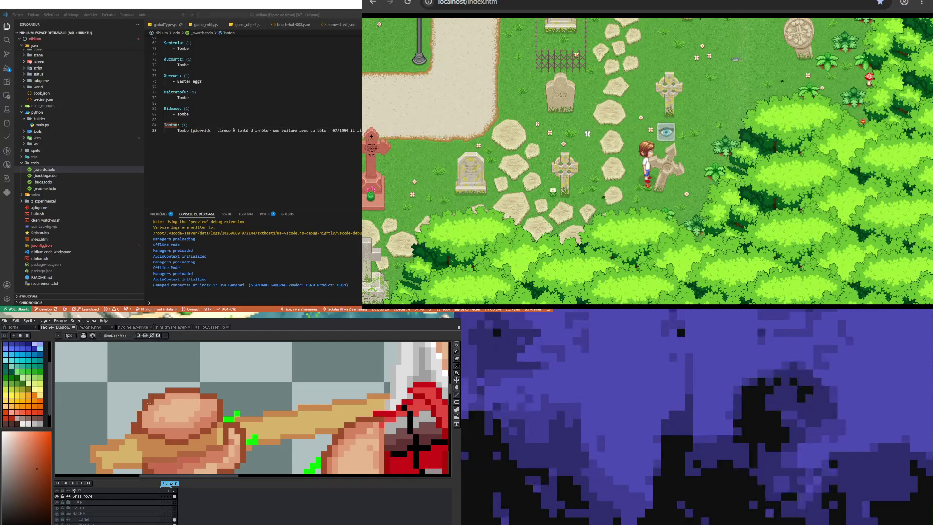
key("b")
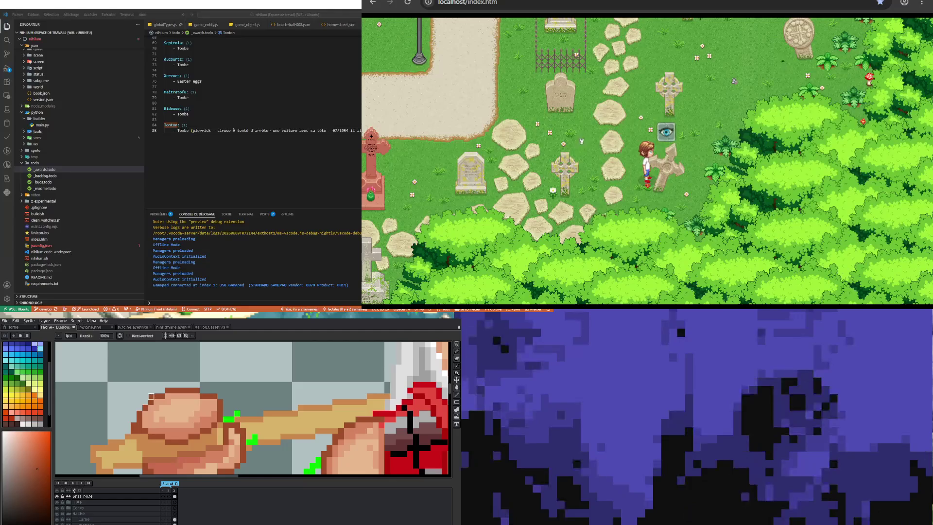
scroll(181, 397, "down", 2)
scroll(180, 397, "up", 1)
scroll(171, 398, "up", 2)
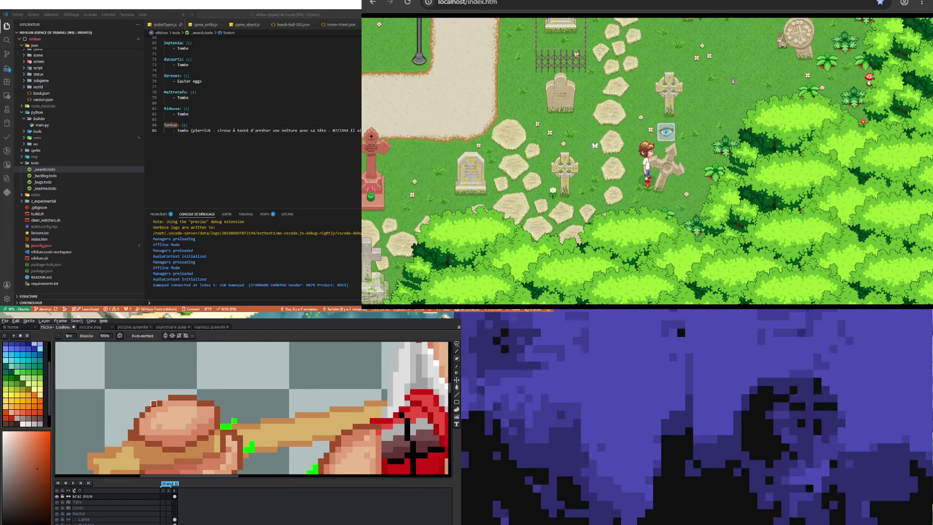
- Rework the forearm outline below the fist, erasing stray pixels and repainting skin tones
key("i")
key("b")
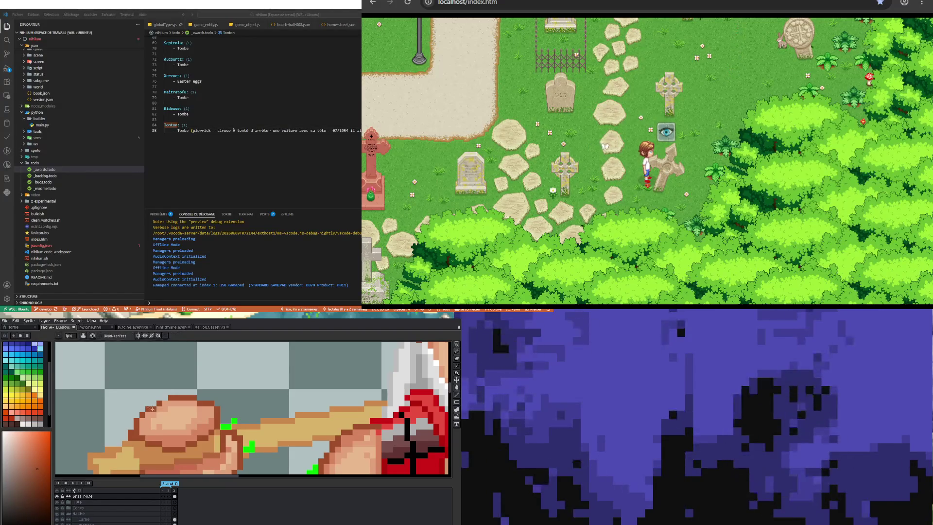
scroll(176, 397, "down", 3)
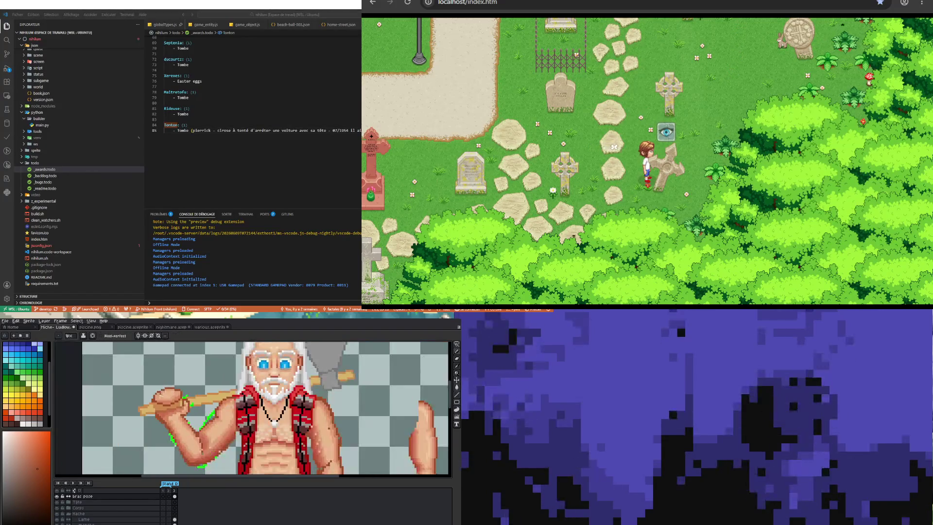
scroll(182, 395, "up", 4)
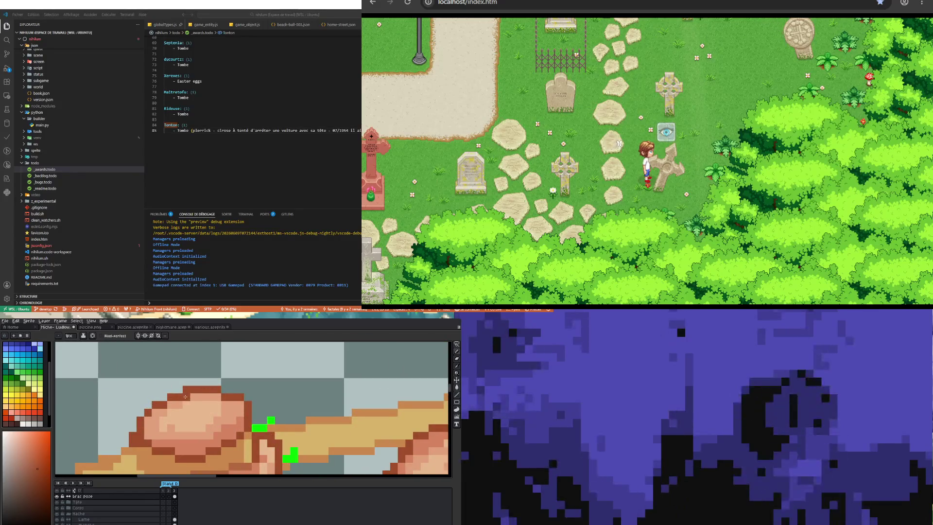
key("e")
scroll(187, 389, "down", 2)
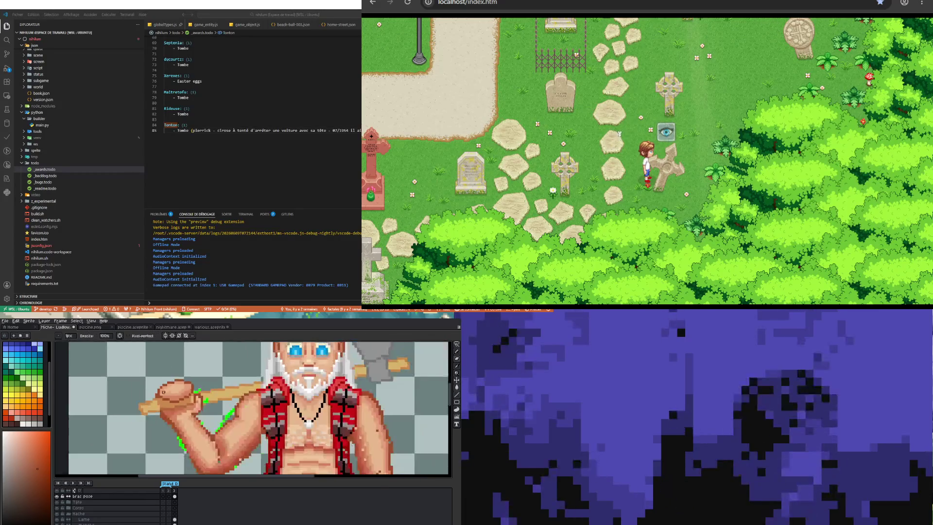
scroll(167, 400, "down", 2)
scroll(152, 409, "up", 2)
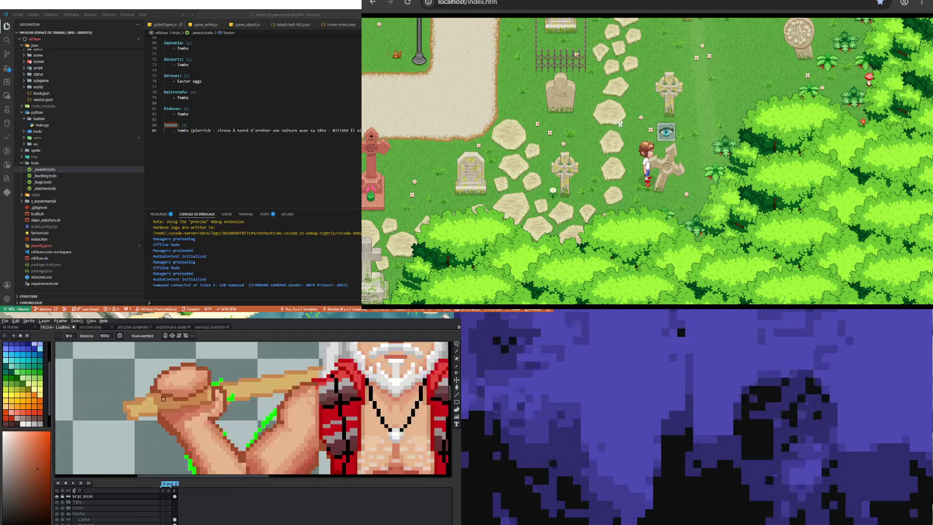
scroll(172, 403, "up", 1)
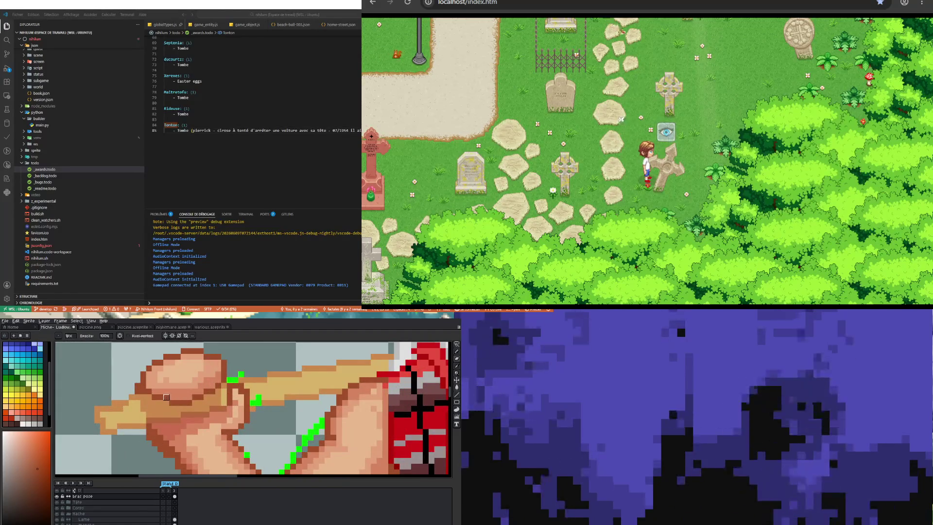
key("i")
key("b")
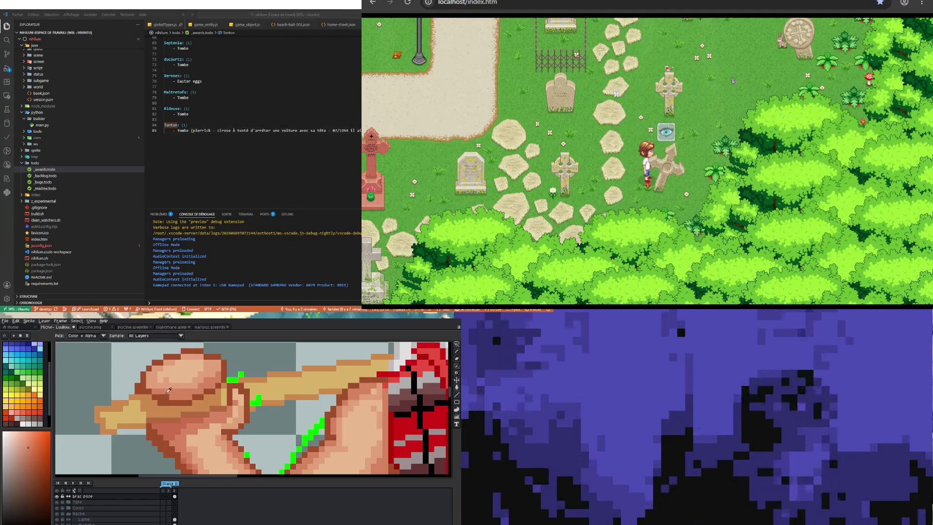
scroll(171, 391, "down", 5)
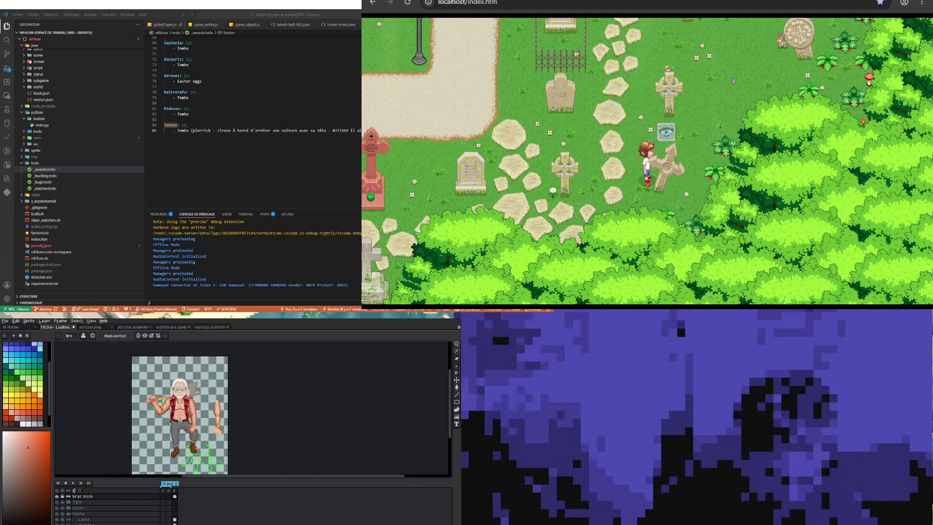
scroll(141, 400, "up", 5)
- Paint knuckle lines on the clenched fist in its sampled skin colour and check the whole sprite
key("alt")
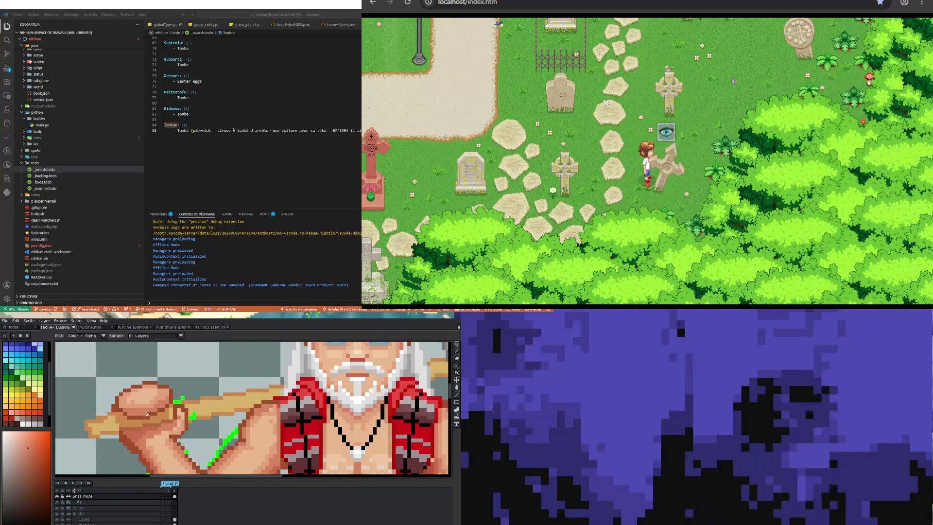
left_click(141, 399, "alt")
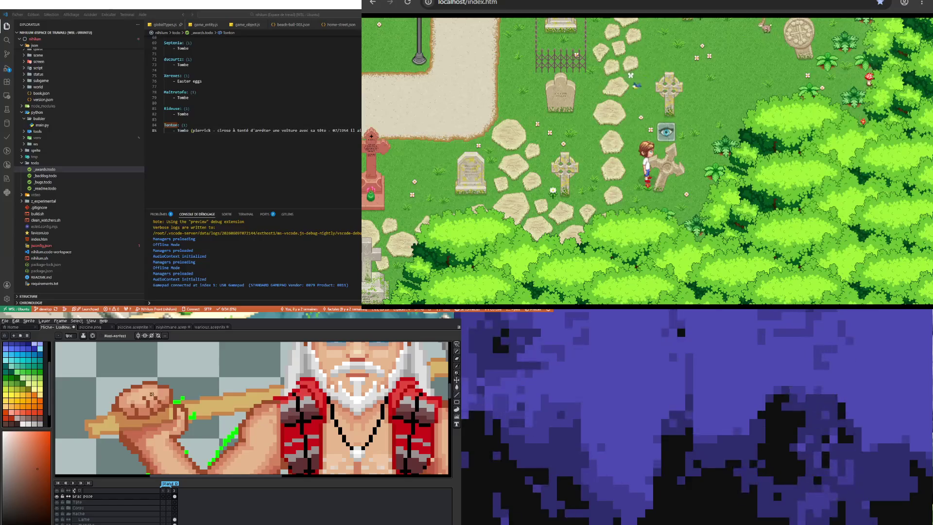
key("minus")
key("minus")
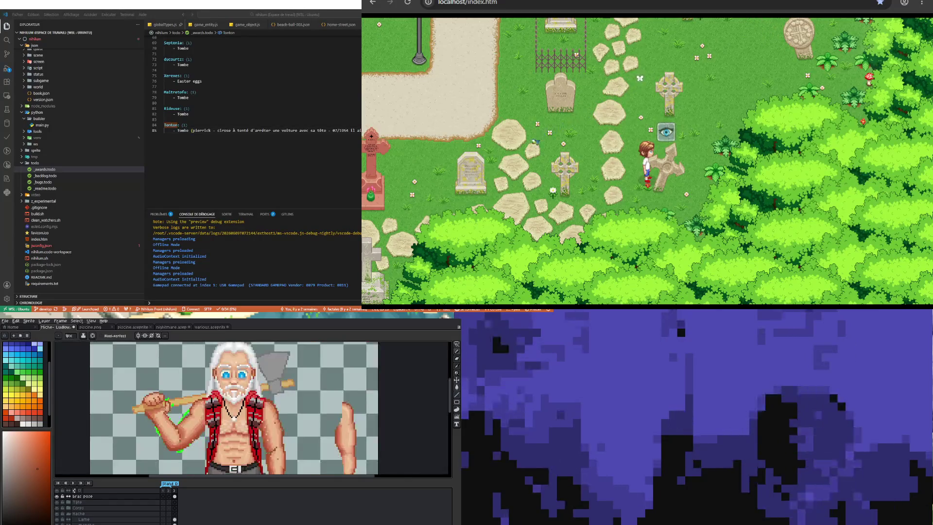
key("minus")
scroll(189, 422, "up", 3)
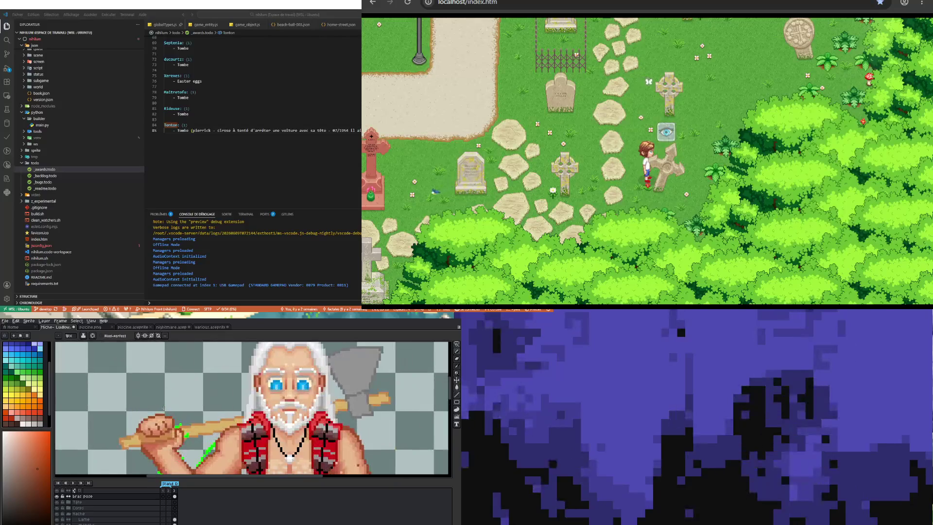
scroll(189, 421, "up", 2)
scroll(189, 421, "down", 4)
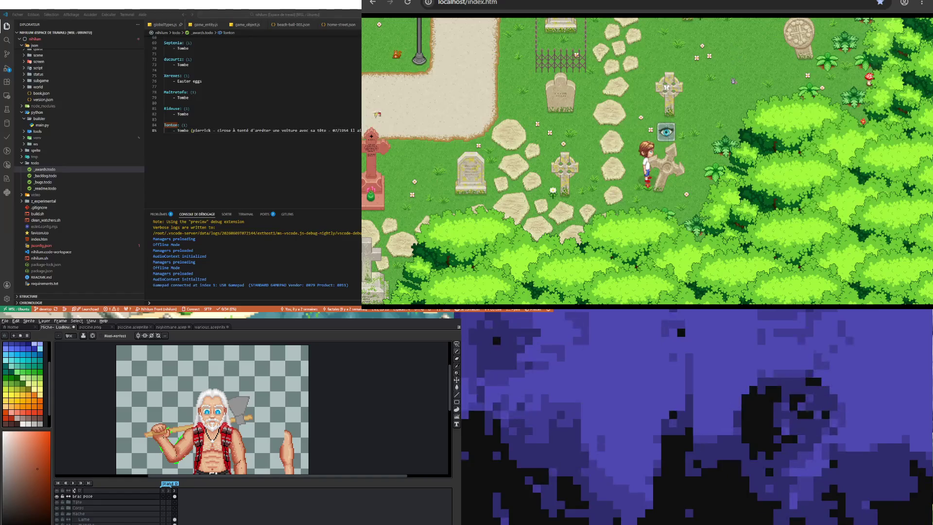
key("v")
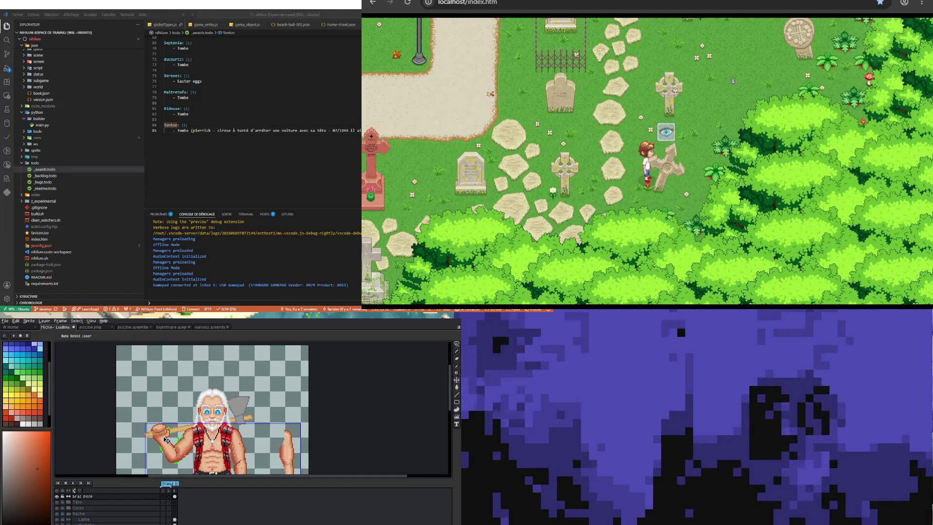
key("b")
scroll(165, 408, "down", 2)
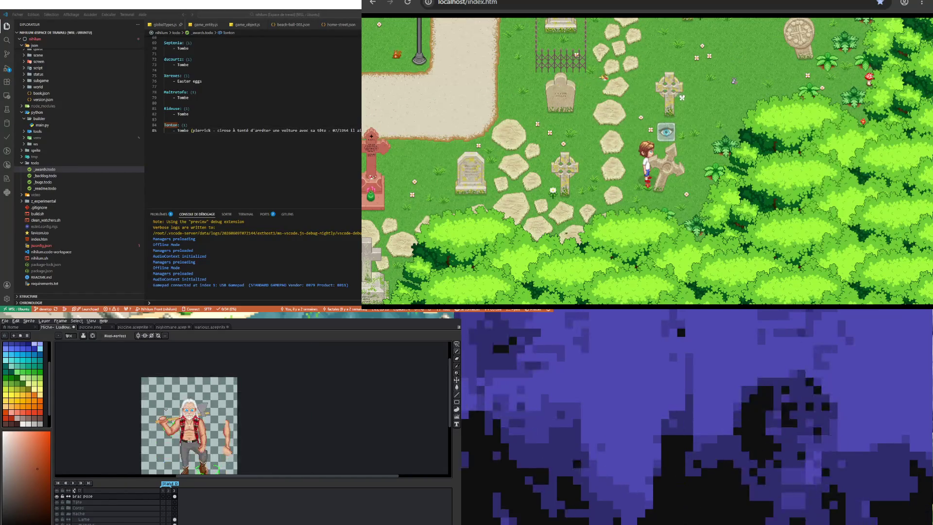
scroll(165, 434, "up", 2)
scroll(164, 427, "up", 2)
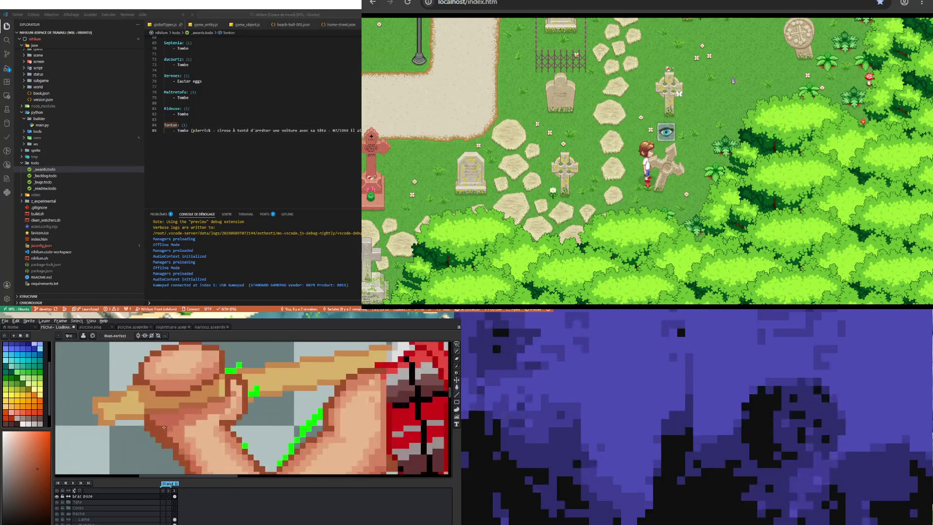
- Erase stray pixels and repaint the skin along the inside of the bent arm
key("e")
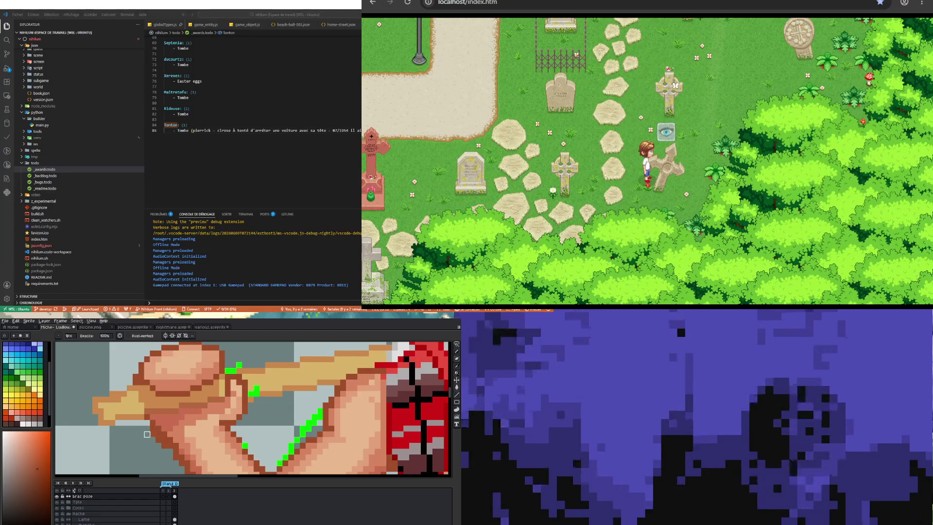
key("b")
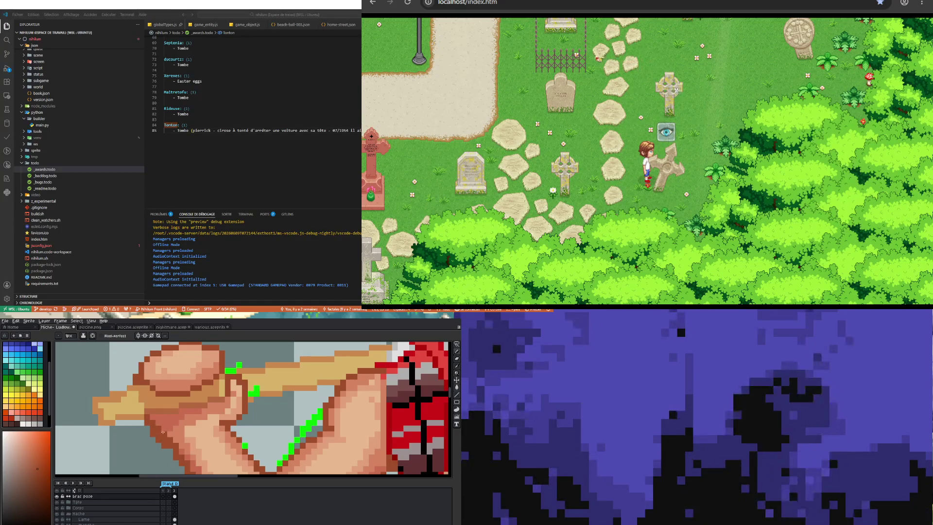
key("i")
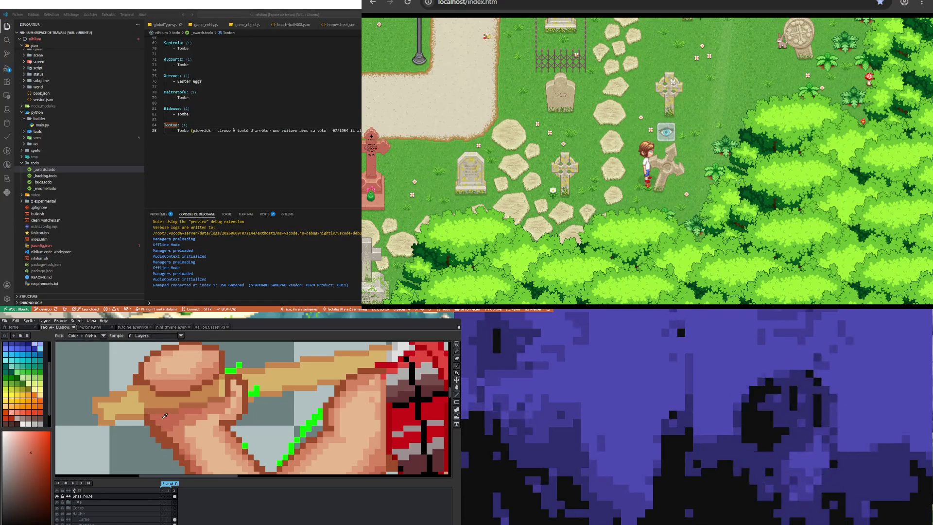
key("b")
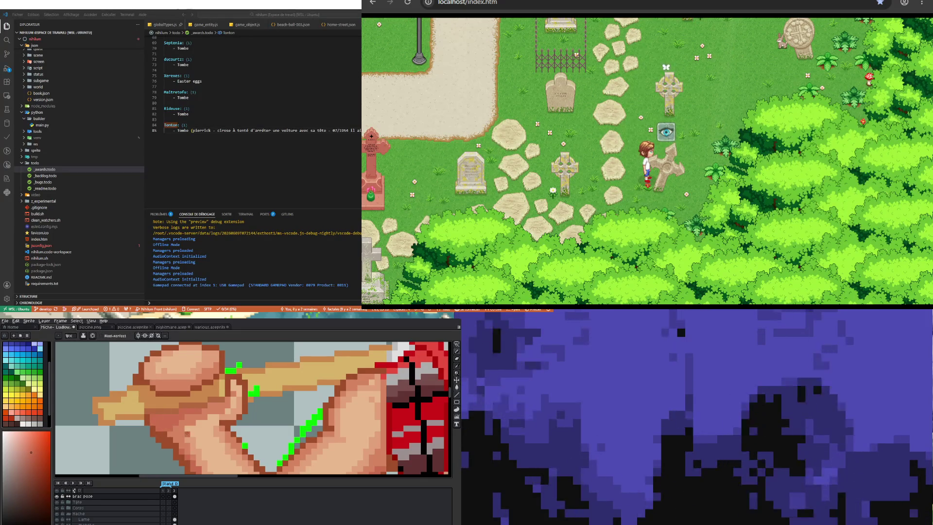
key("i")
key("b")
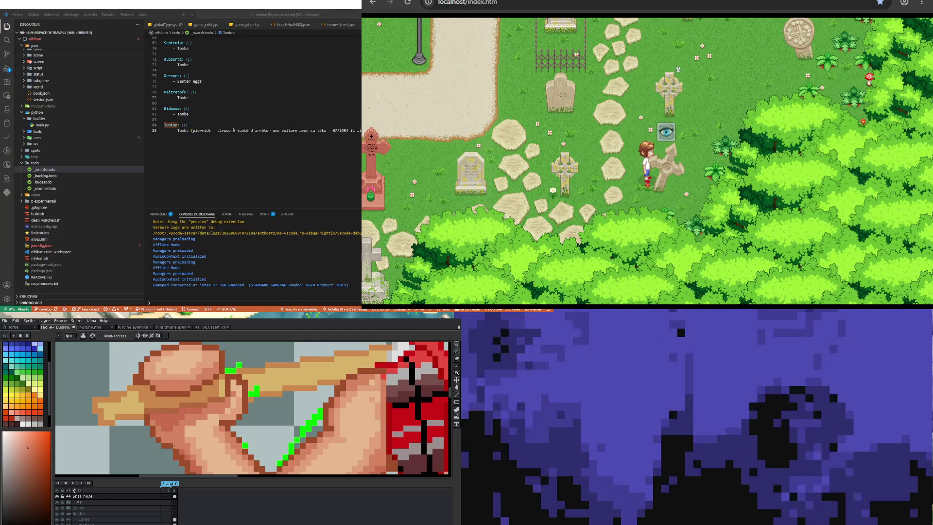
scroll(174, 447, "down", 3)
scroll(162, 427, "up", 2)
scroll(162, 426, "up", 1)
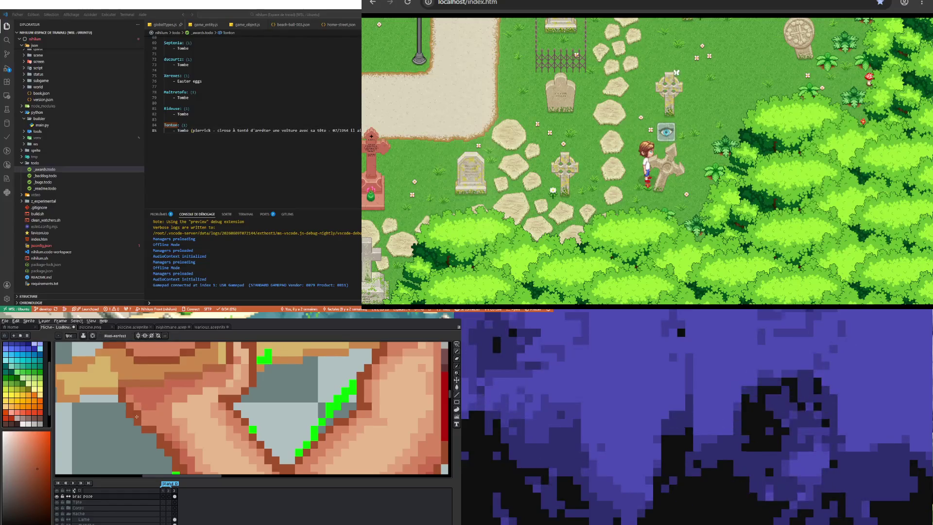
- Clean up and repaint the inner elbow outline with sampled colours
key("e")
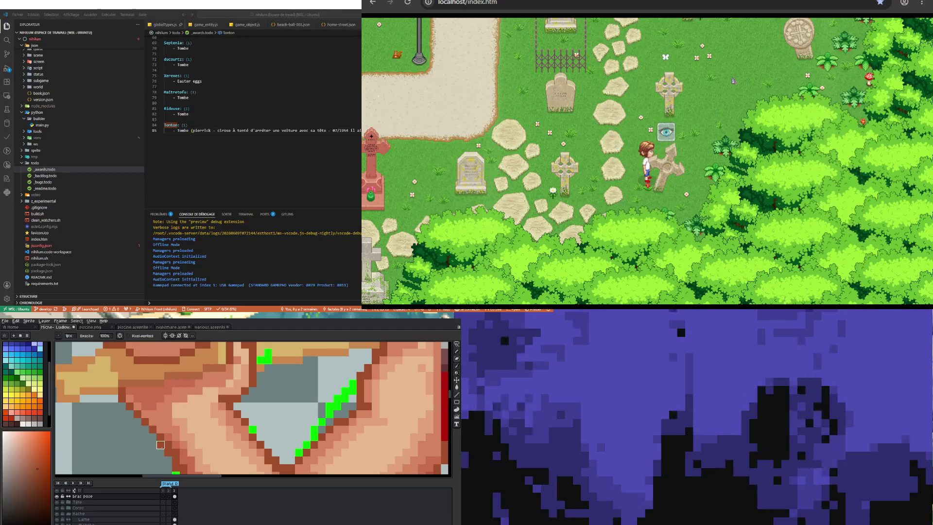
scroll(161, 444, "down", 3)
scroll(160, 442, "up", 3)
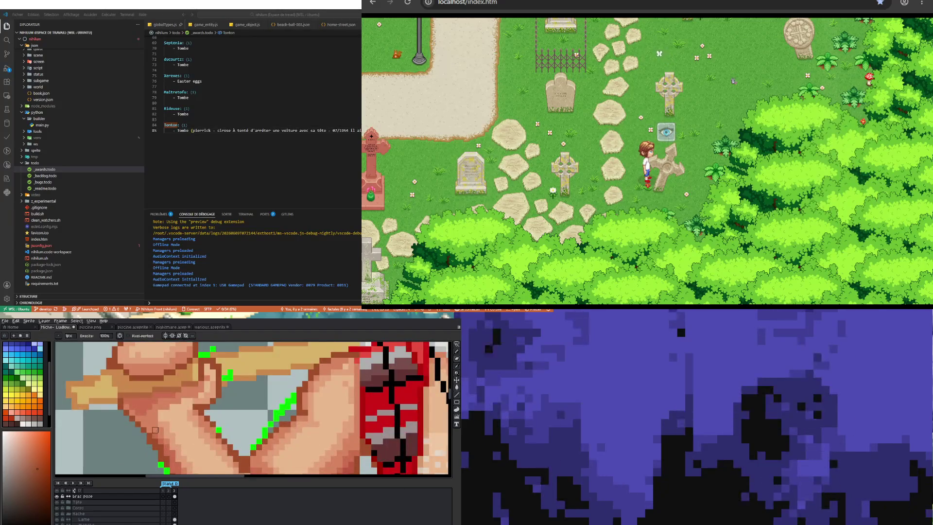
key("i")
key("b")
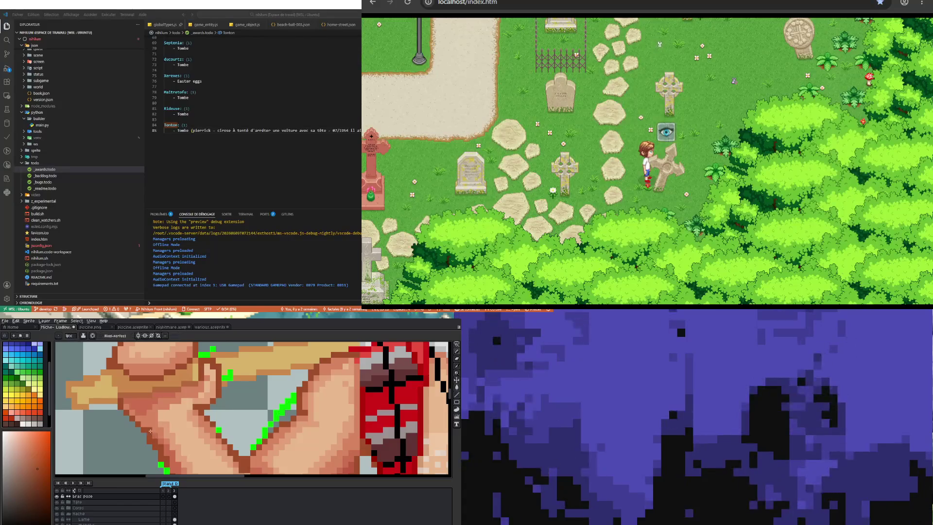
scroll(133, 428, "down", 3)
scroll(138, 424, "up", 3)
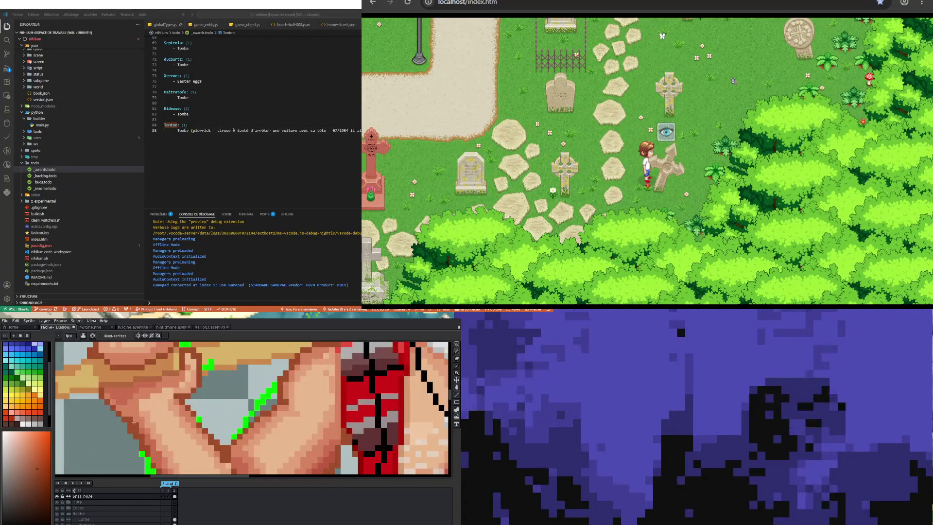